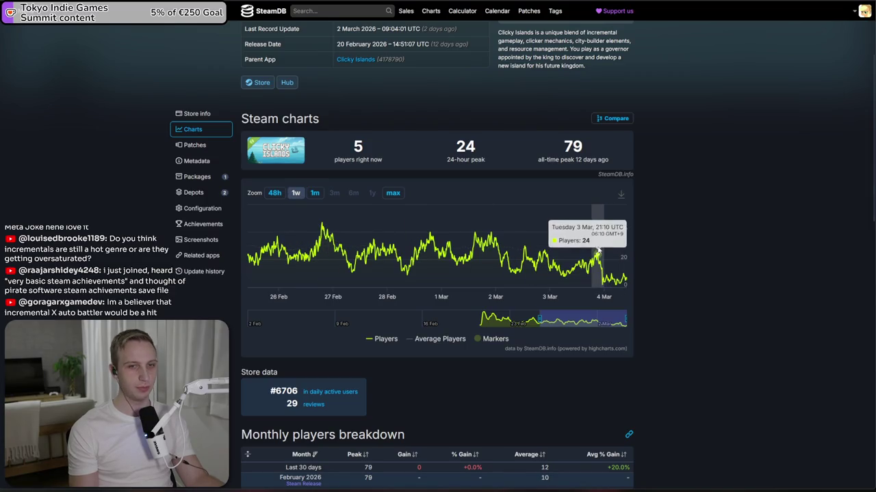
- Go from SteamDB's Clicky Islands Demo charts (79 all-time peak) to the demo's Steam store page
scroll(244, 278, up, 3)
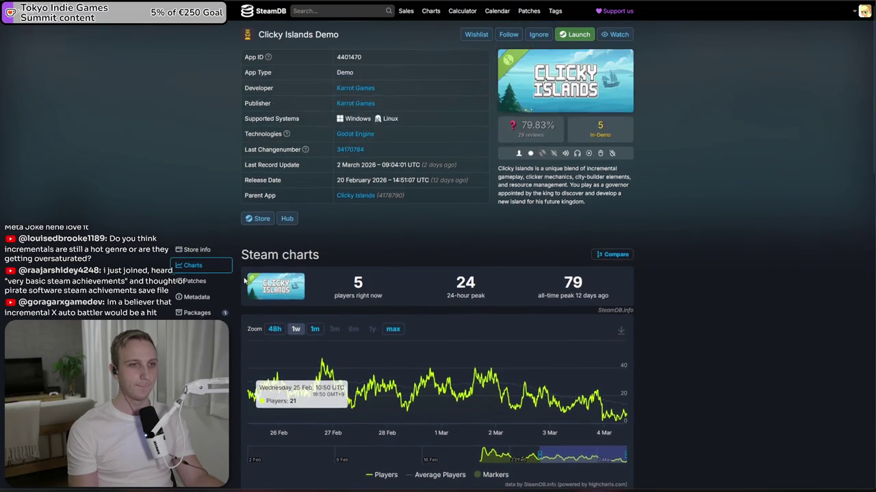
key(ctrl+l)
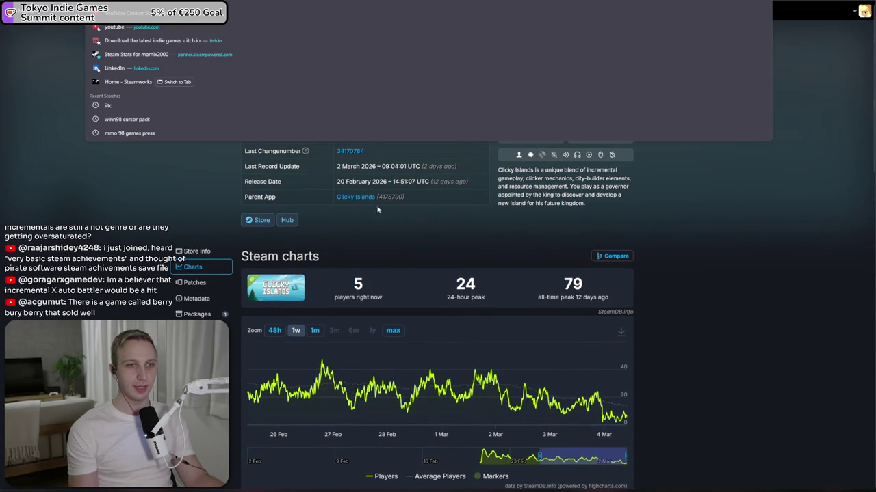
key(Escape)
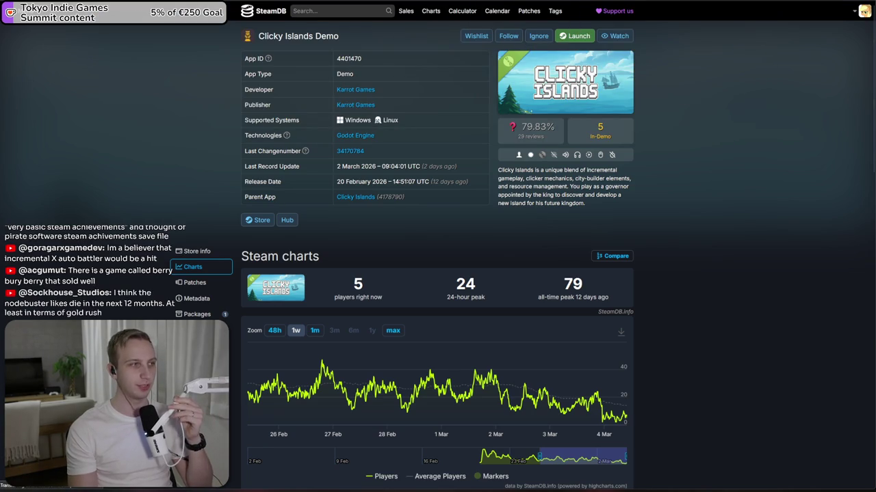
click(258, 220)
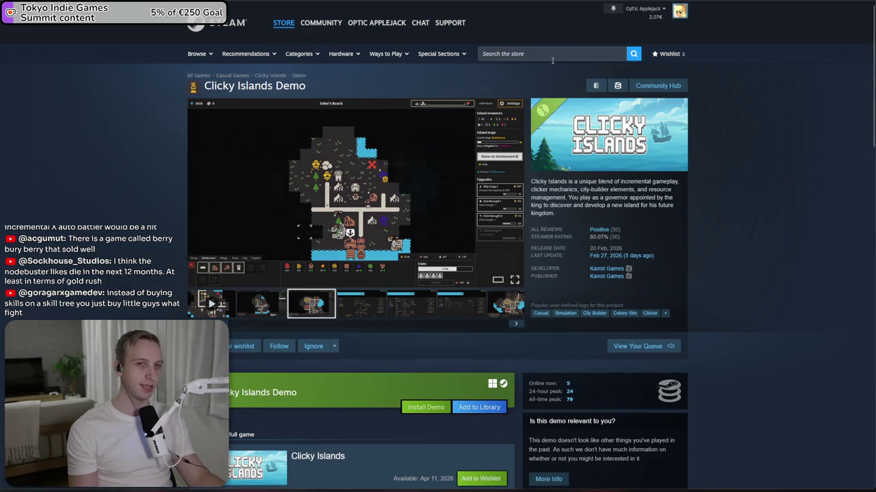
- Open the Counter-Strike: Global Offensive store page from the store's popular searches
click(494, 54)
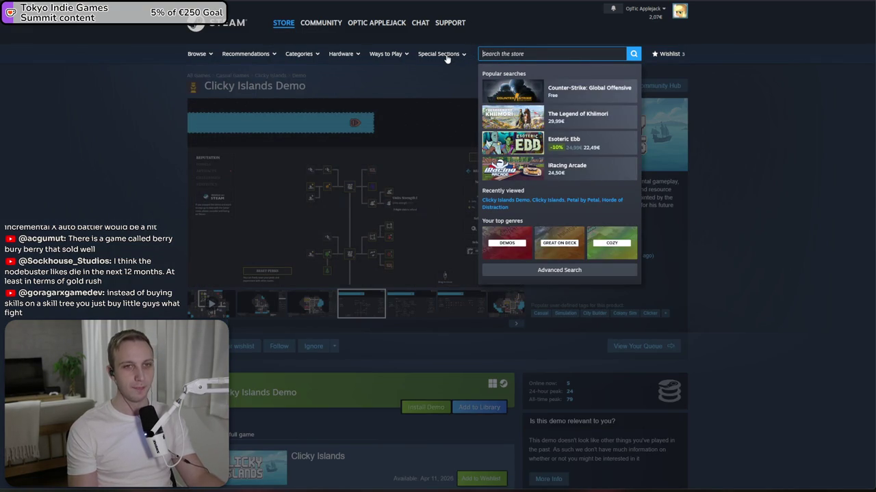
click(545, 94)
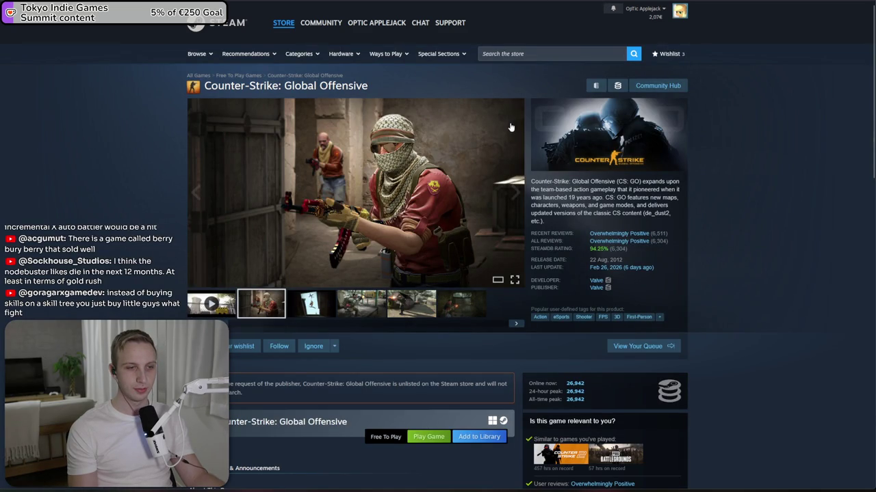
click(504, 55)
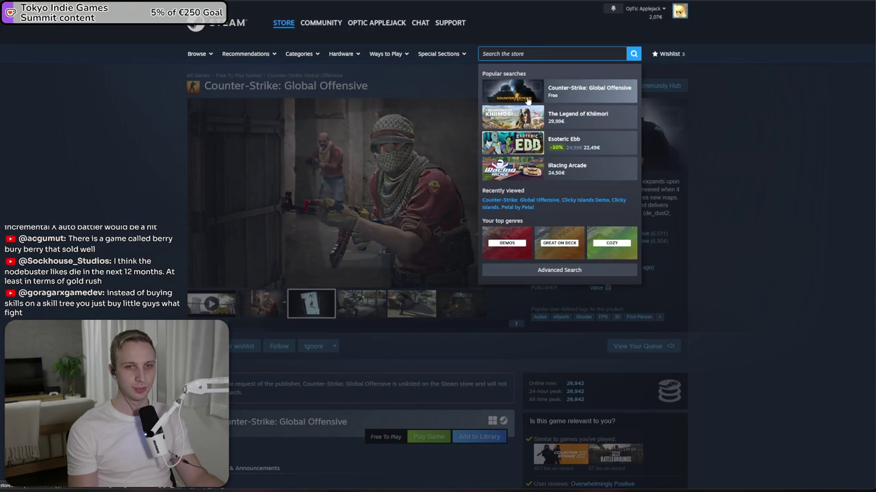
- Look over the Counter-Strike: Global Offensive page and add the free game to the library
scroll(527, 100, down, 1)
scroll(437, 246, down, 3)
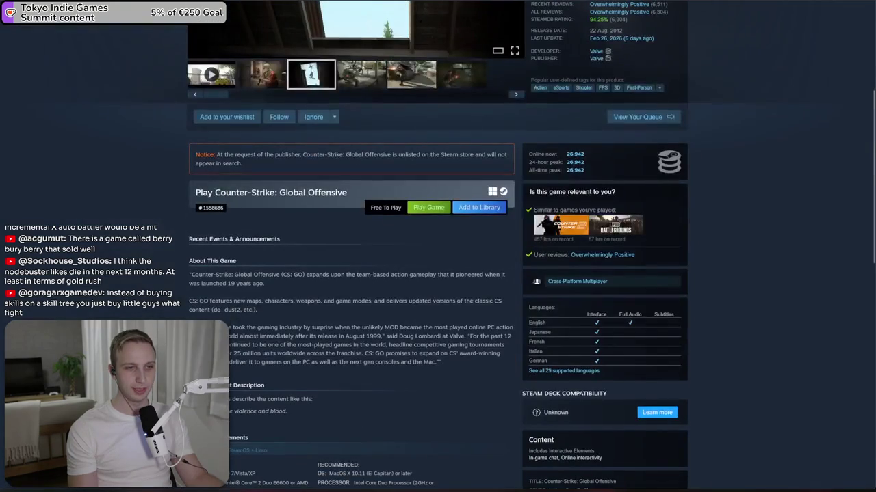
scroll(459, 341, down, 1)
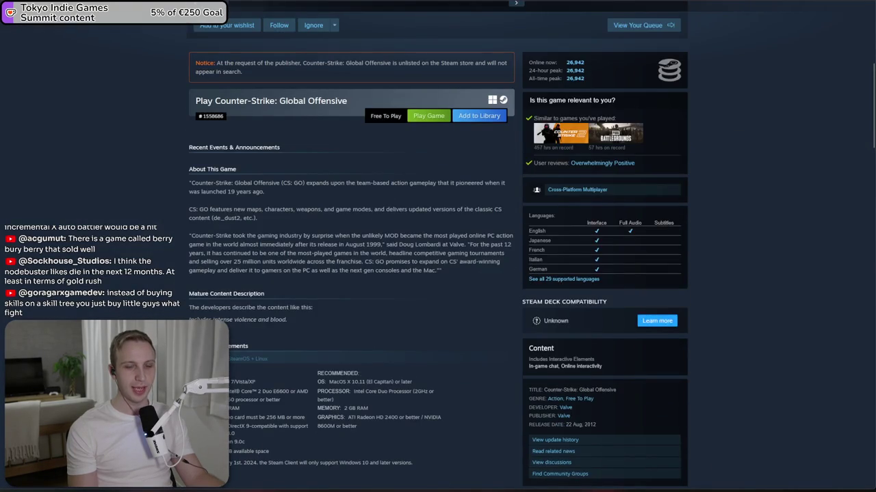
scroll(460, 342, up, 3)
mouse_move(558, 361)
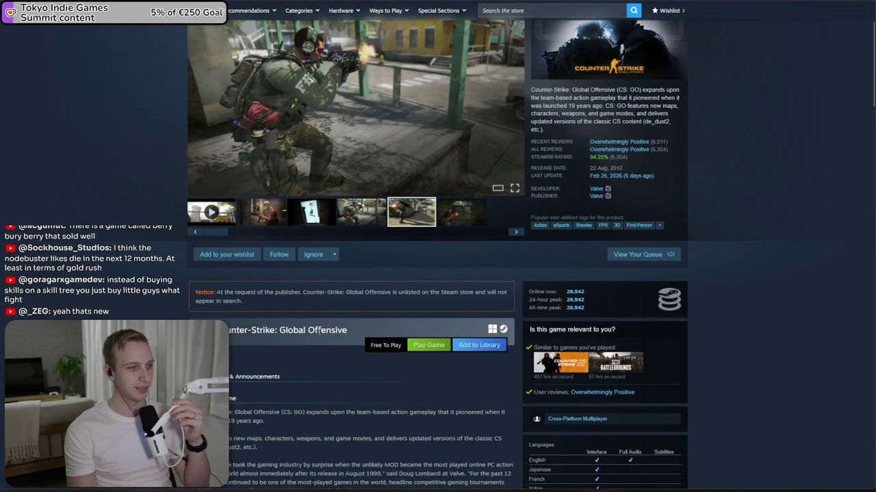
scroll(424, 372, up, 3)
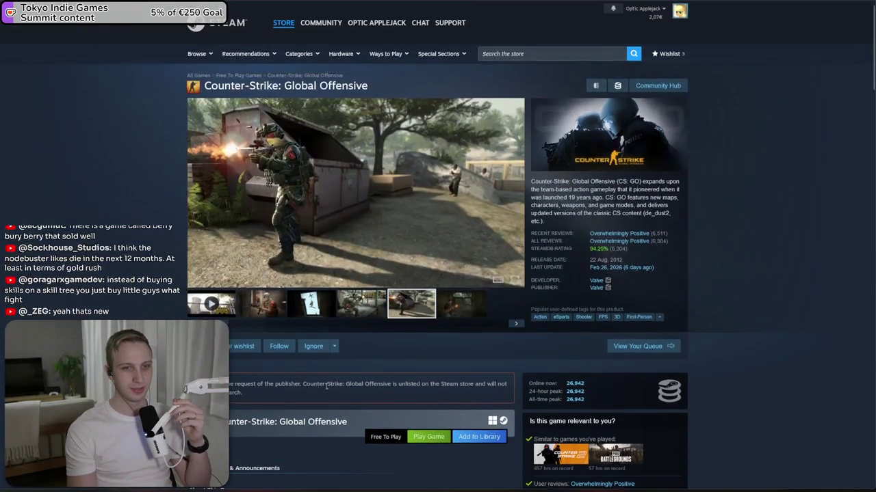
click(503, 438)
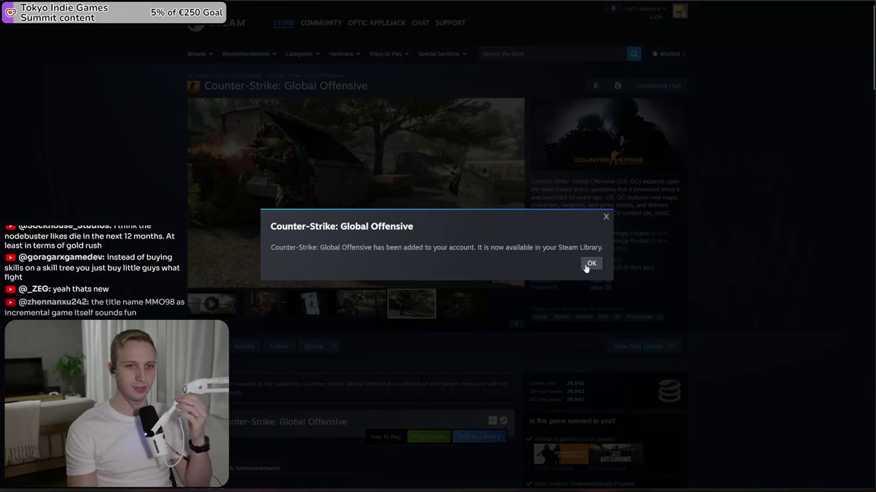
- Dismiss the added-to-library confirmation and check that CS:GO now shows as in the library
click(589, 265)
scroll(595, 363, down, 3)
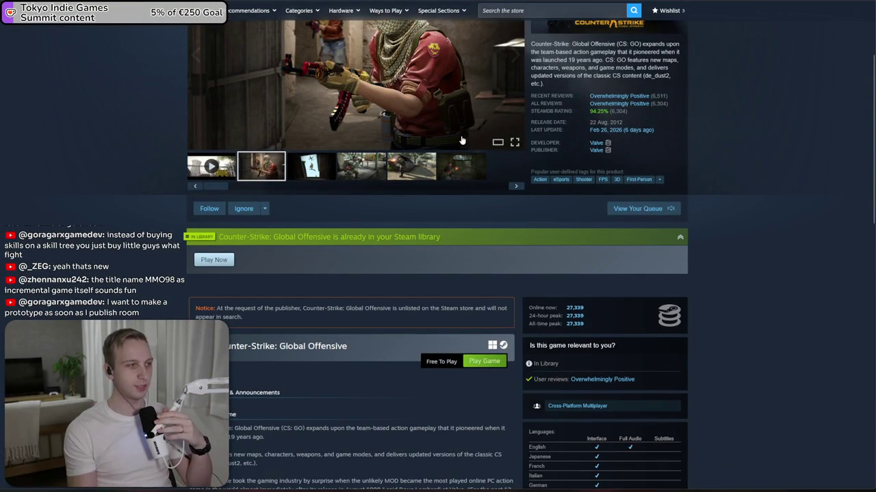
scroll(417, 232, up, 3)
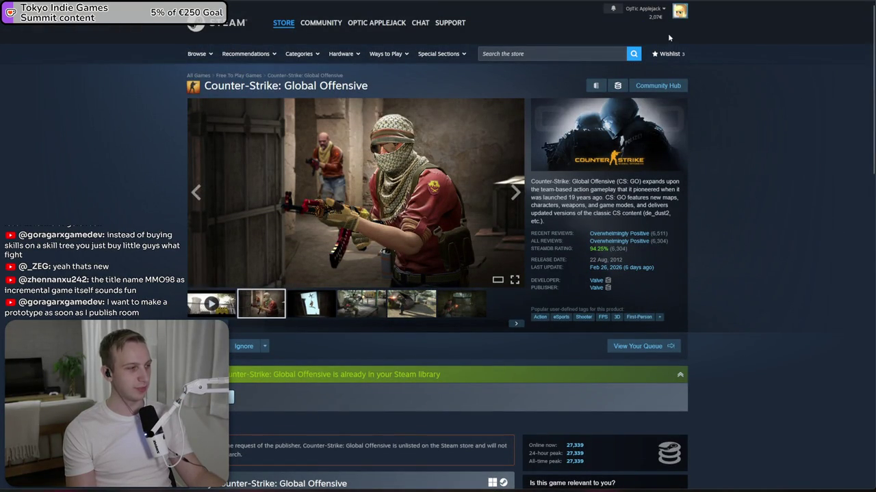
click(571, 54)
- Search the Steam store for 'mmo98' and open the MMO 98 store page
text(mmo98)
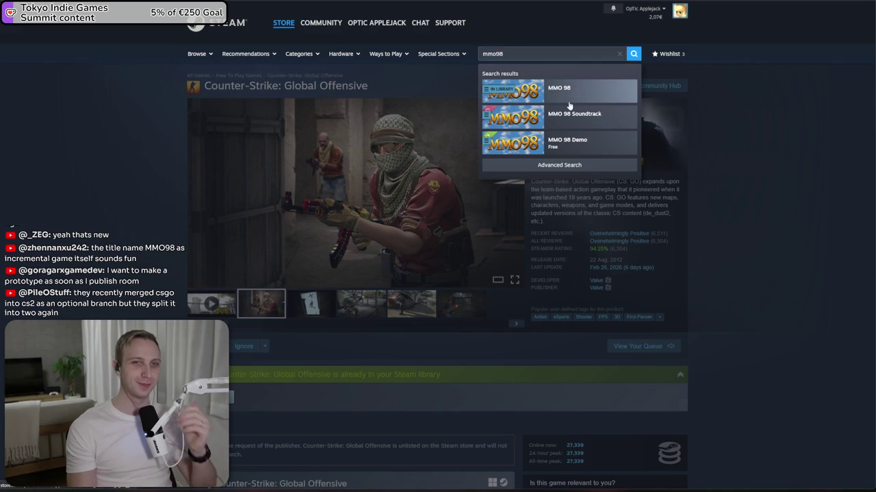
click(569, 103)
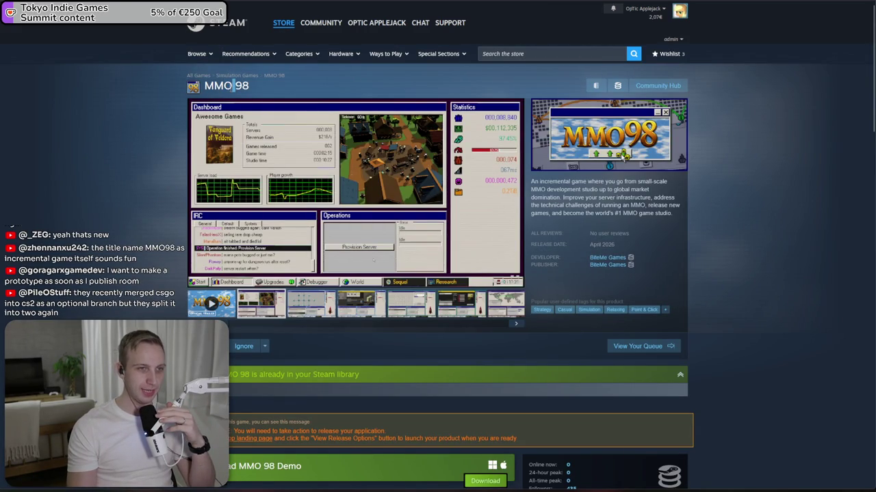
key(ctrl+l)
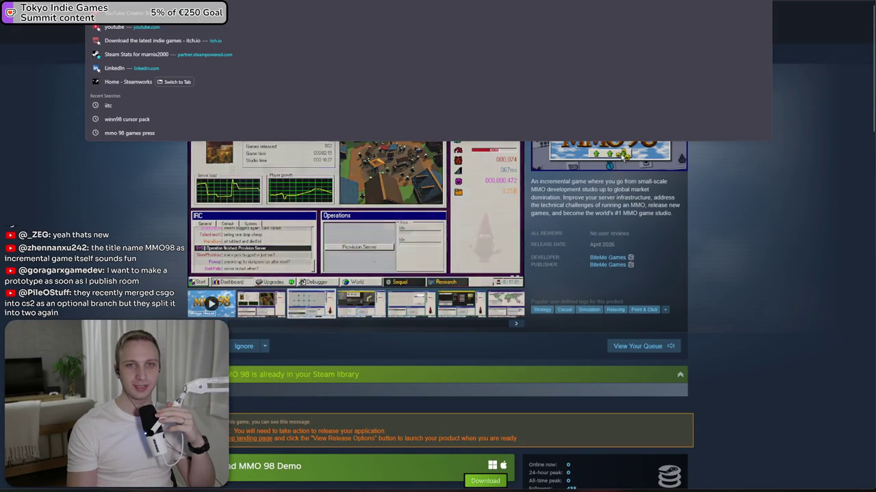
key(Escape)
- Restore and reposition the browser window, make it full screen, and open a new tab
mouse_move(787, 44)
mouse_down()
mouse_move(577, 117)
mouse_move(428, 137)
mouse_move(433, 141)
mouse_up()
key(F11)
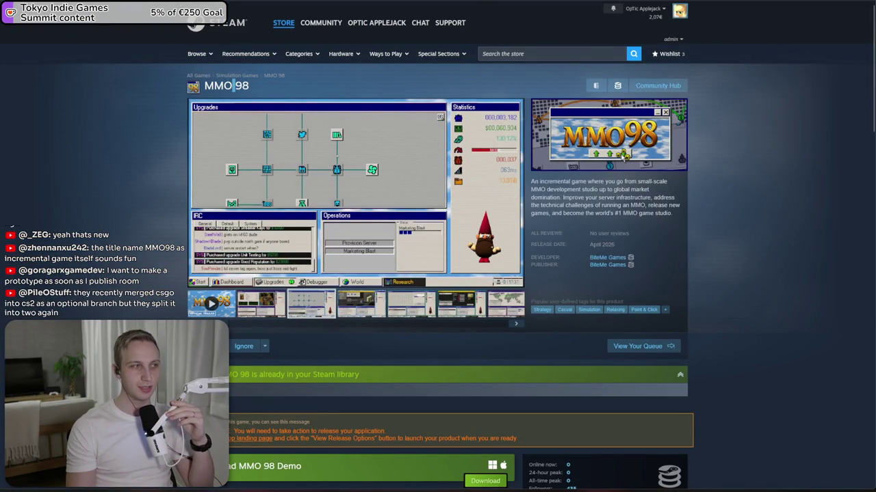
key(ctrl+t)
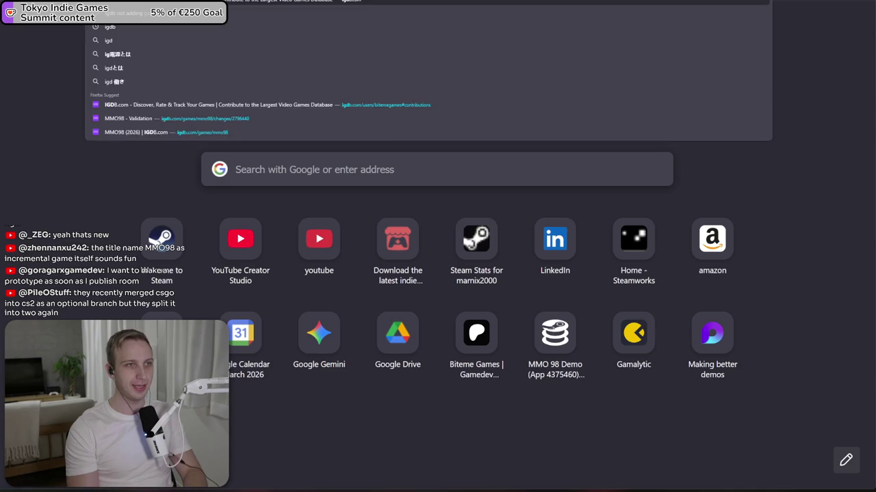
- Search IGDB for 'mmo98' and open the MMO98 game page, releasing 20/04/2026
click(597, 21)
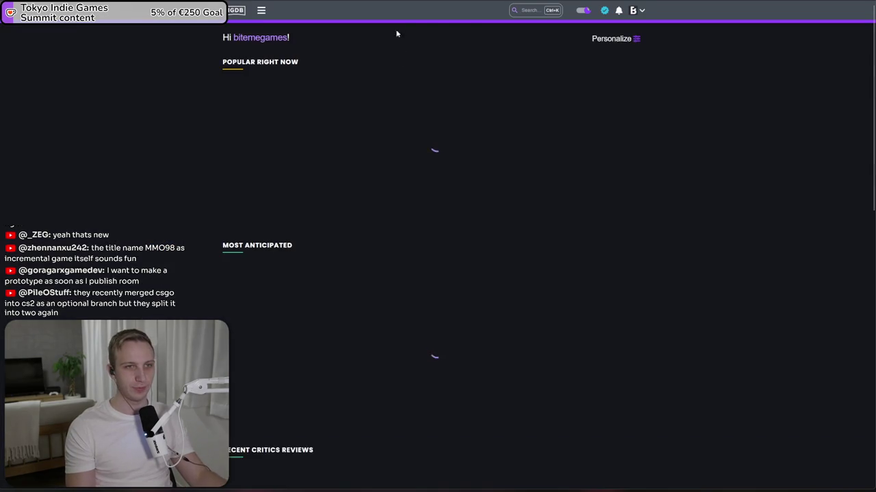
click(516, 10)
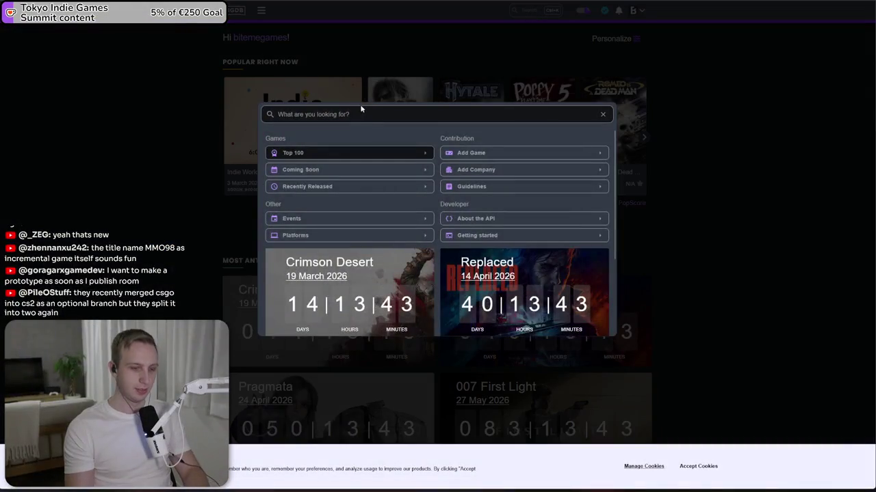
text(mmo98)
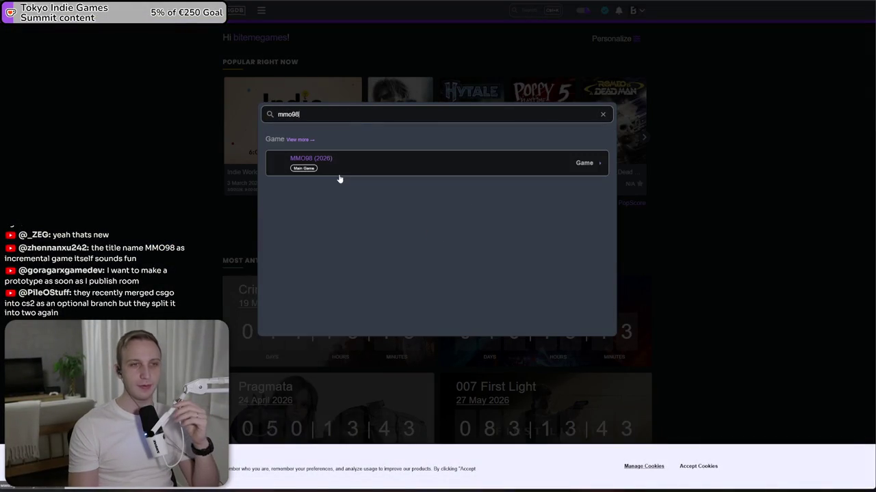
click(344, 171)
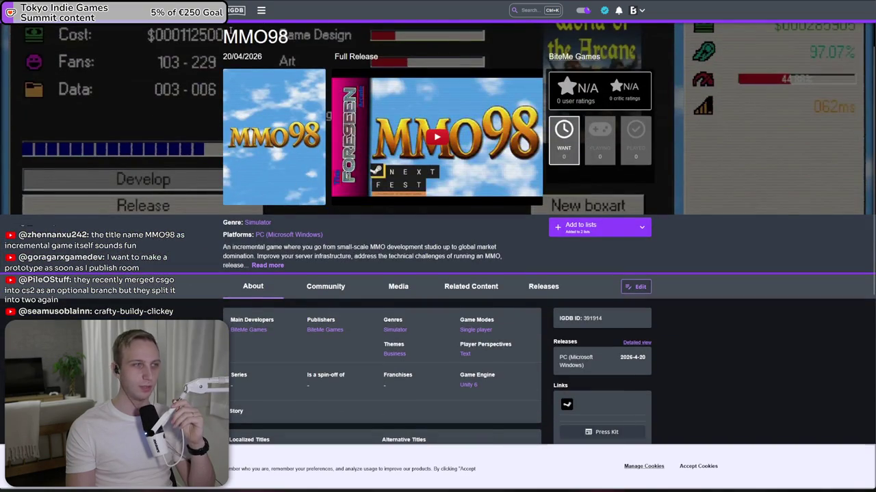
double_click(255, 36)
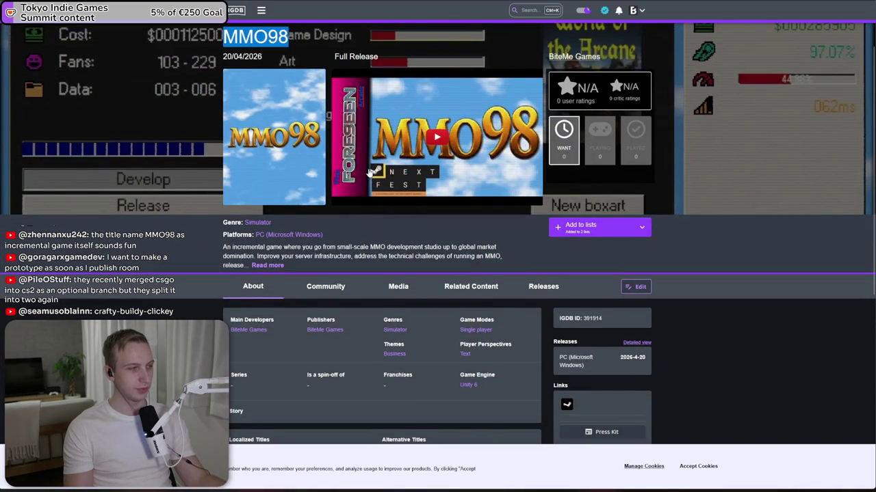
scroll(371, 171, up, 1)
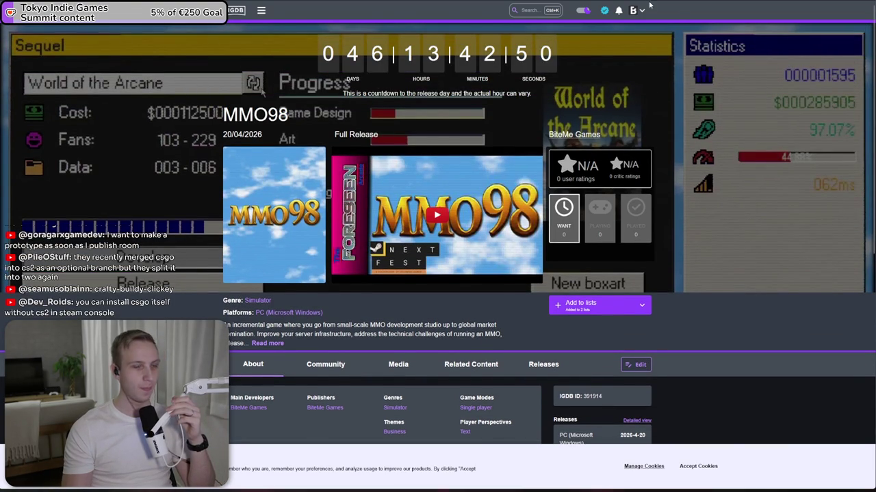
- Switch over to the Steamworks App Admin tab for MMO 98
key(ctrl+Tab)
key(ctrl+shift+Tab)
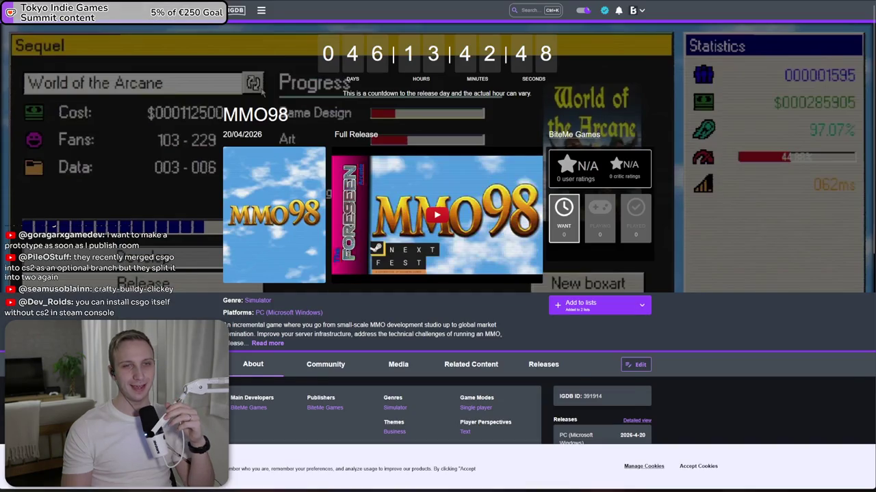
key(ctrl+Tab)
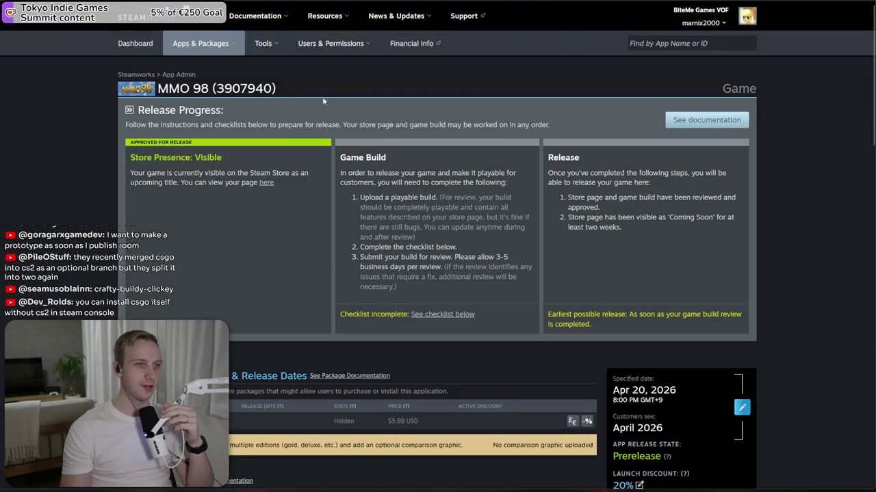
scroll(254, 166, down, 3)
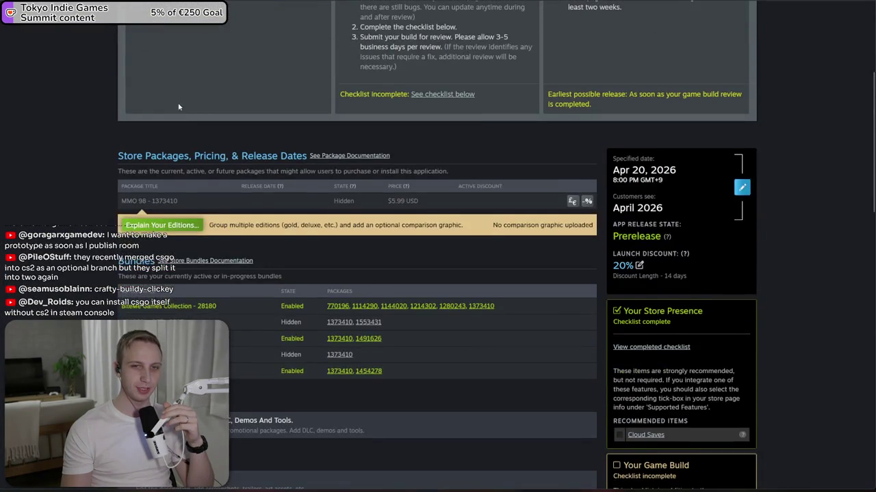
scroll(179, 107, down, 1)
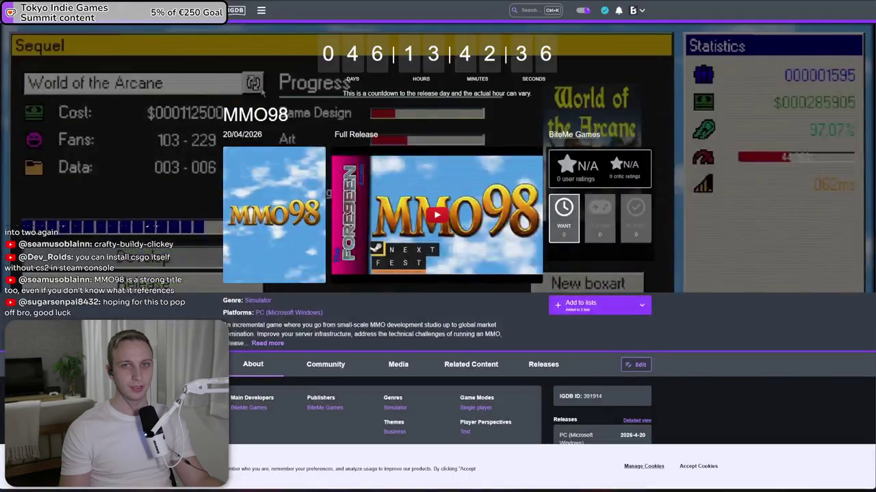
text(stu)
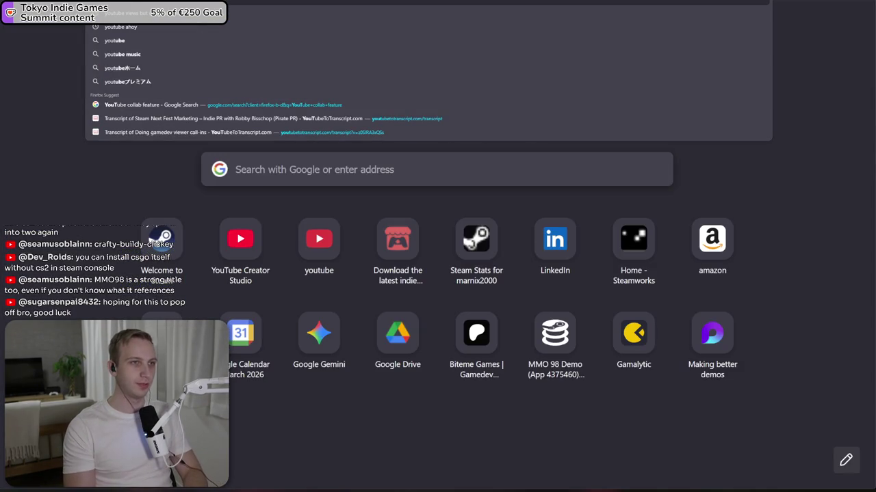
- Open YouTube Studio and switch to the BiteMe's Games channel
key(Return)
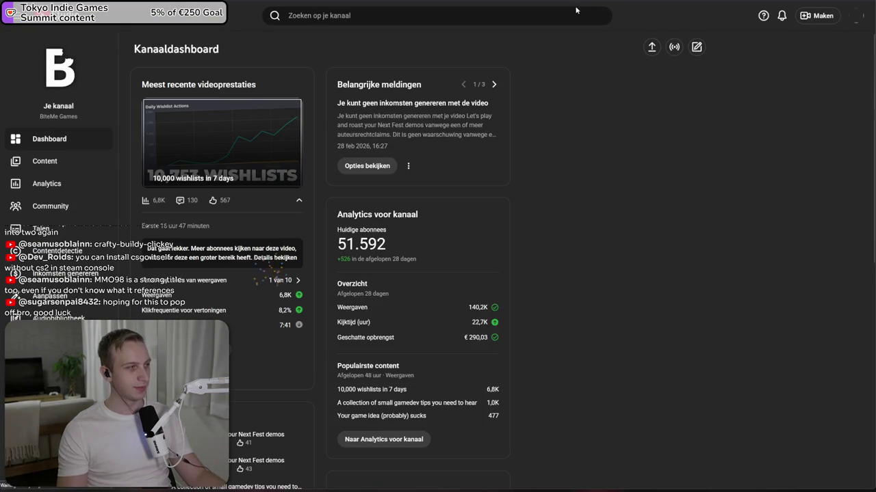
click(856, 18)
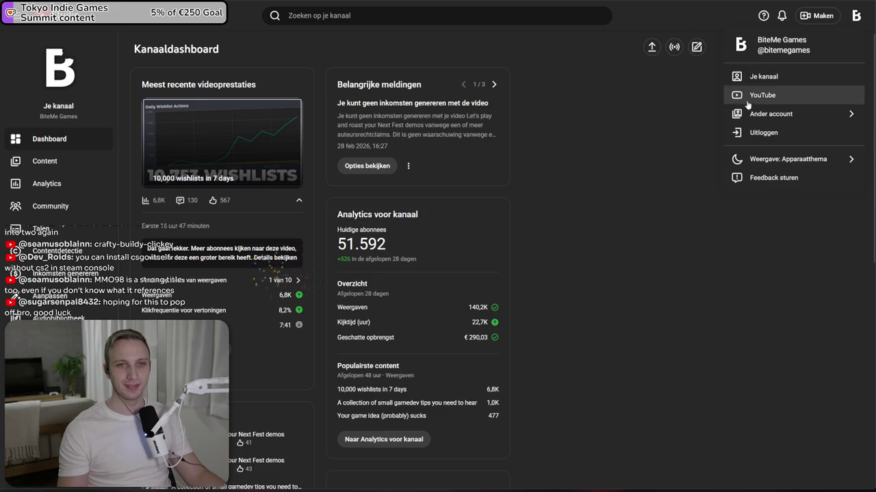
click(759, 114)
click(767, 130)
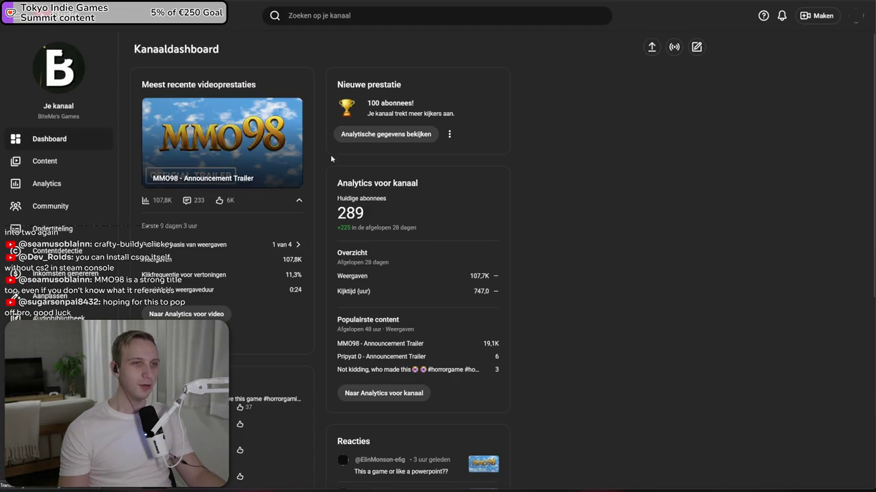
- Open the comments on the MMO98 Announcement Trailer, which has 107.8K views
drag(157, 200, 192, 203)
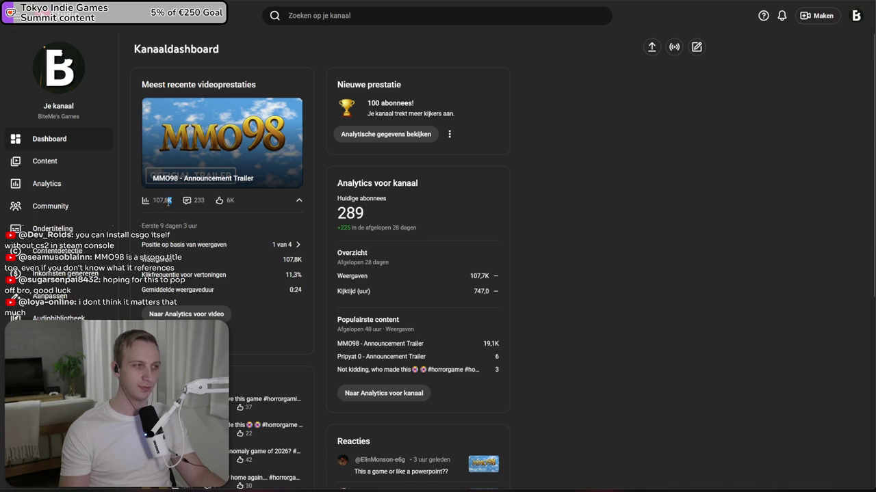
click(146, 201)
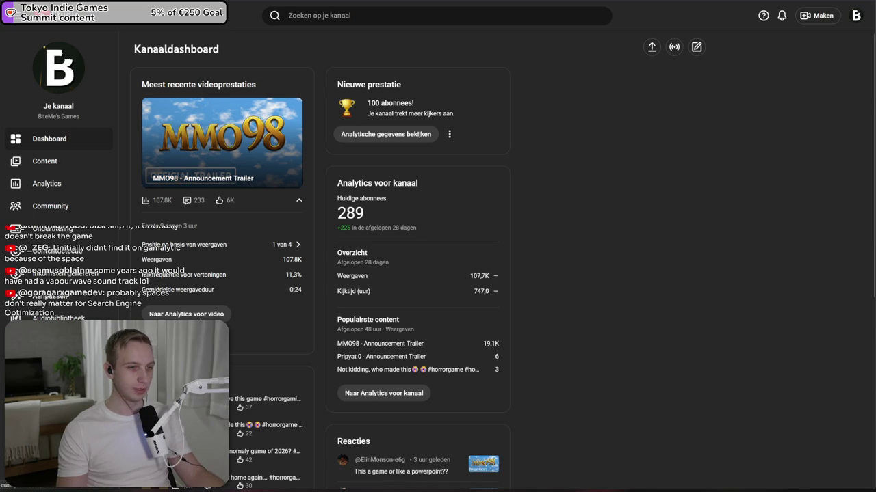
click(210, 277)
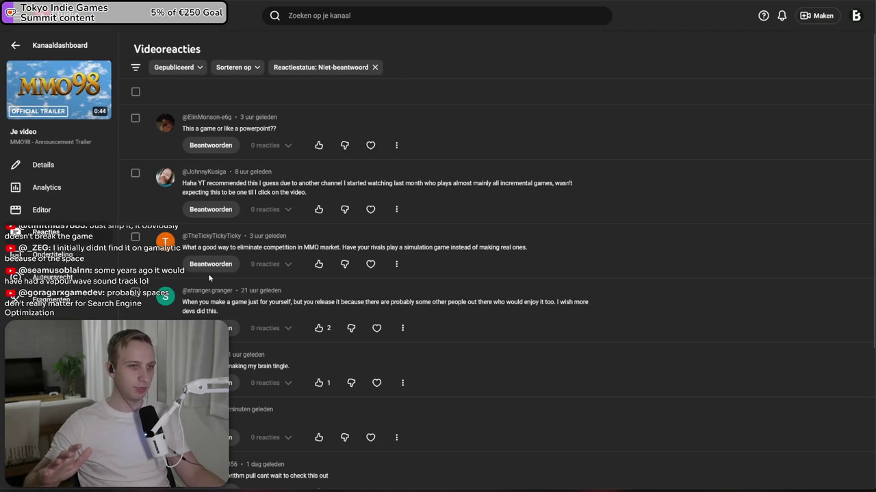
- Remove the Niet-beantwoord filter and sort the trailer's comments by Nieuwste
click(374, 67)
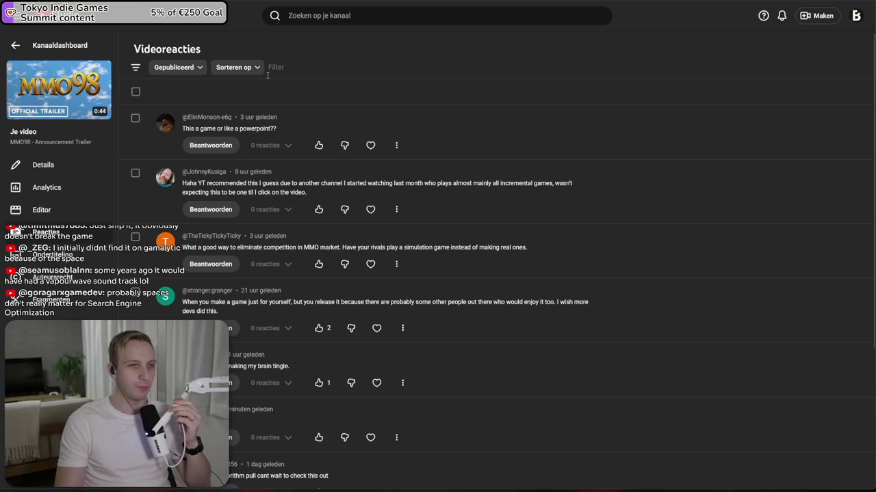
click(257, 68)
click(253, 115)
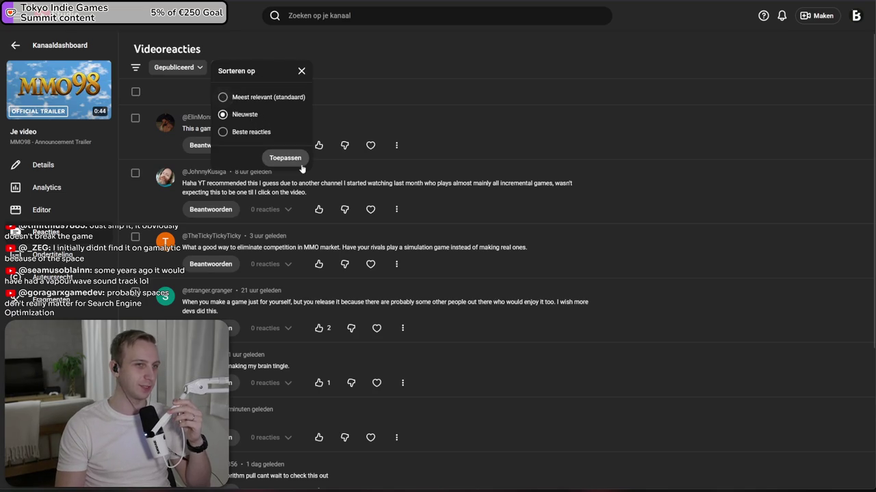
click(294, 159)
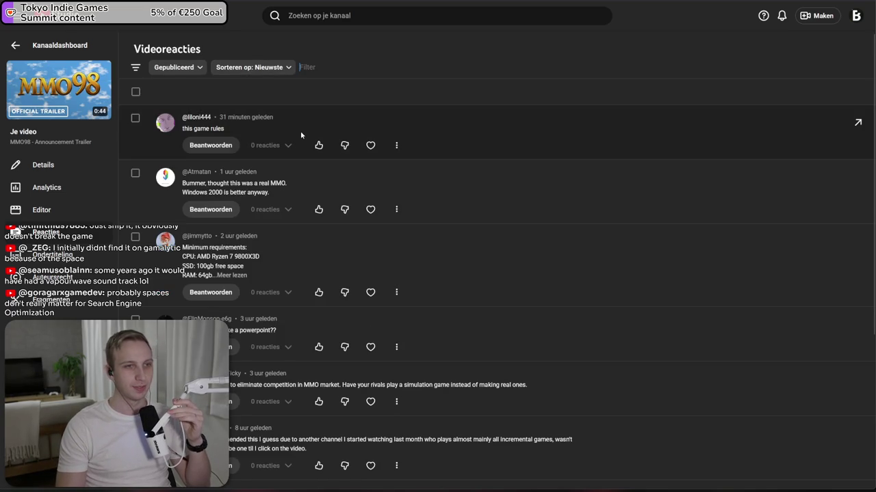
- Read the Windows 2000 comment and expand the minimum requirements comment in full
mouse_move(290, 181)
mouse_down()
mouse_move(217, 183)
mouse_move(241, 192)
mouse_up()
click(216, 183)
click(216, 184)
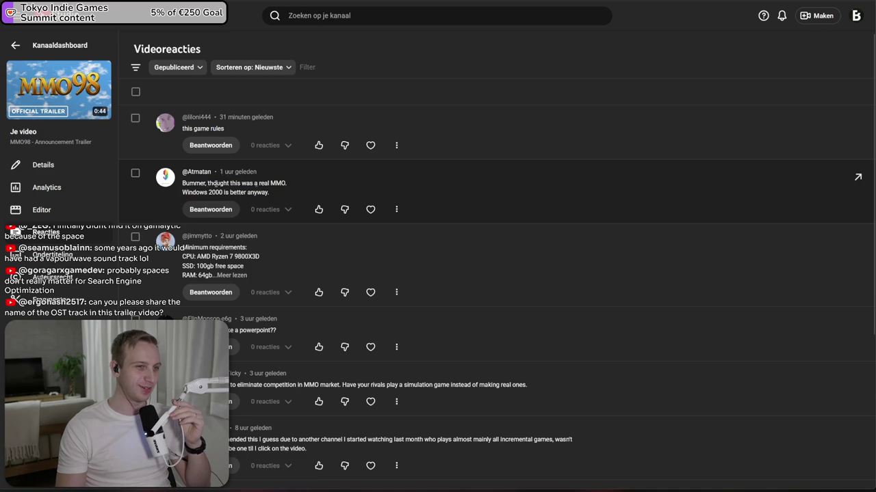
click(232, 275)
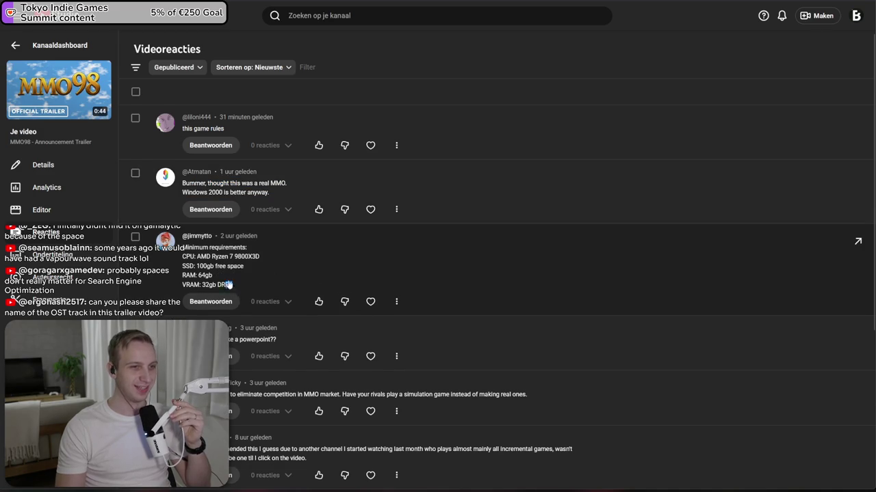
- Scroll through the remaining comments, reading the algorithm and unique ideas comments
scroll(385, 227, down, 2)
scroll(442, 185, down, 2)
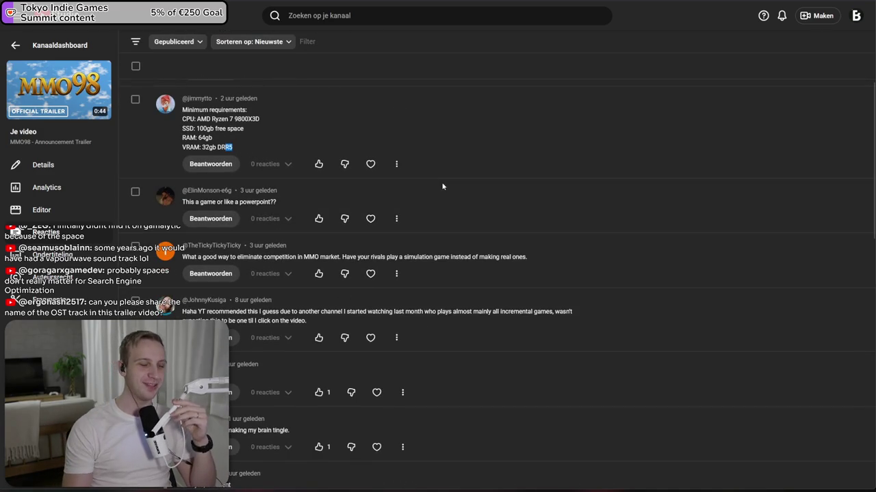
scroll(426, 179, down, 2)
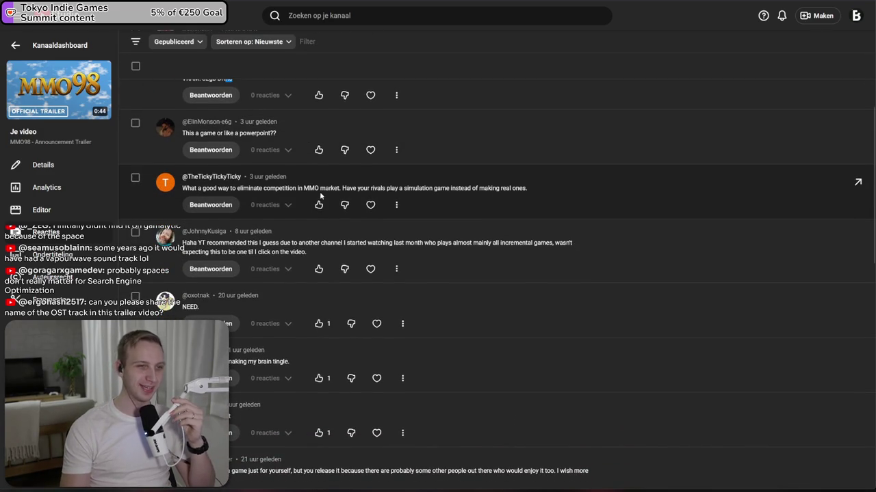
scroll(246, 191, down, 2)
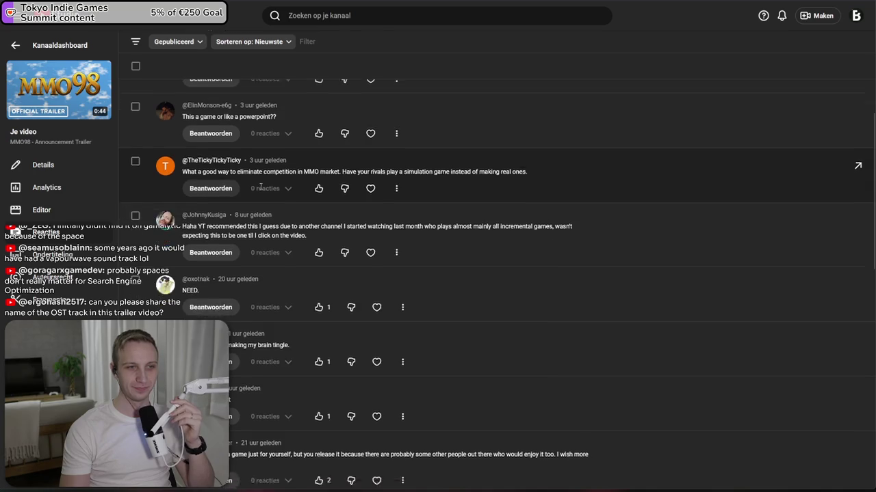
scroll(335, 174, down, 3)
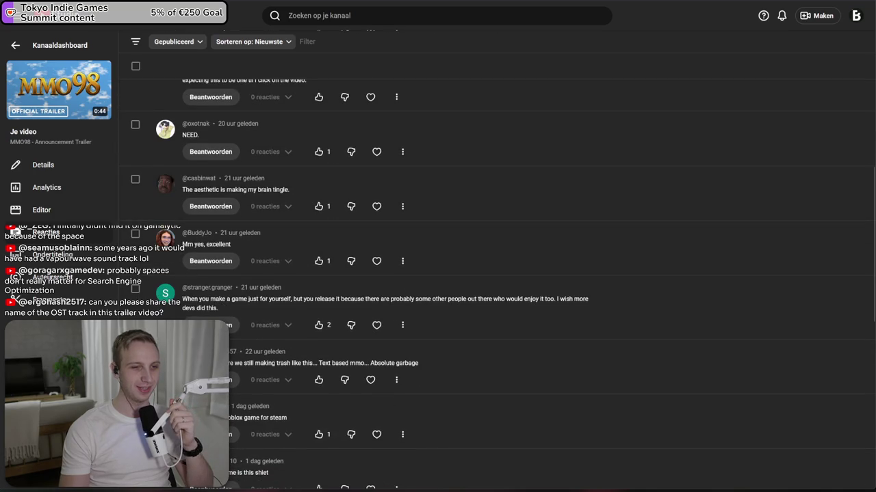
scroll(334, 260, down, 5)
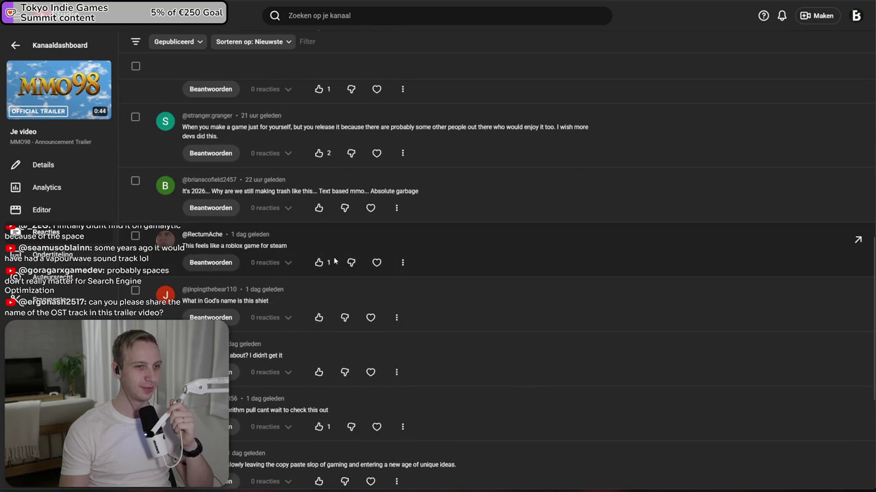
scroll(263, 223, down, 1)
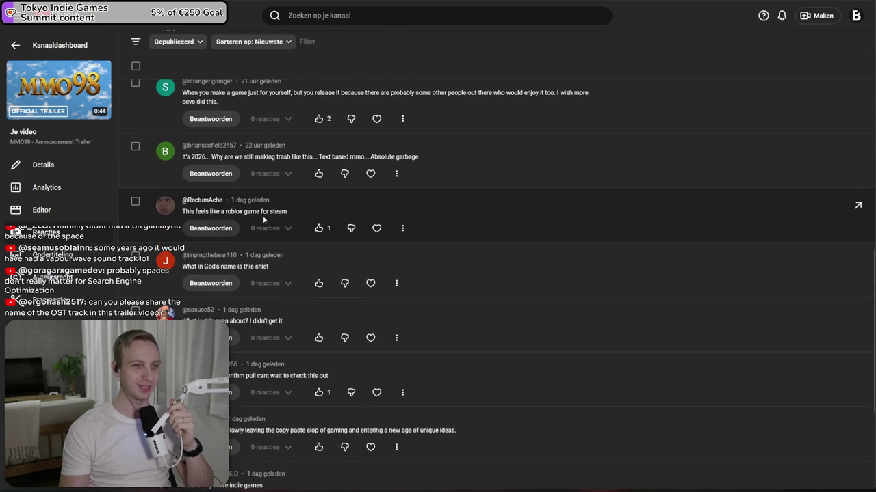
scroll(258, 274, down, 1)
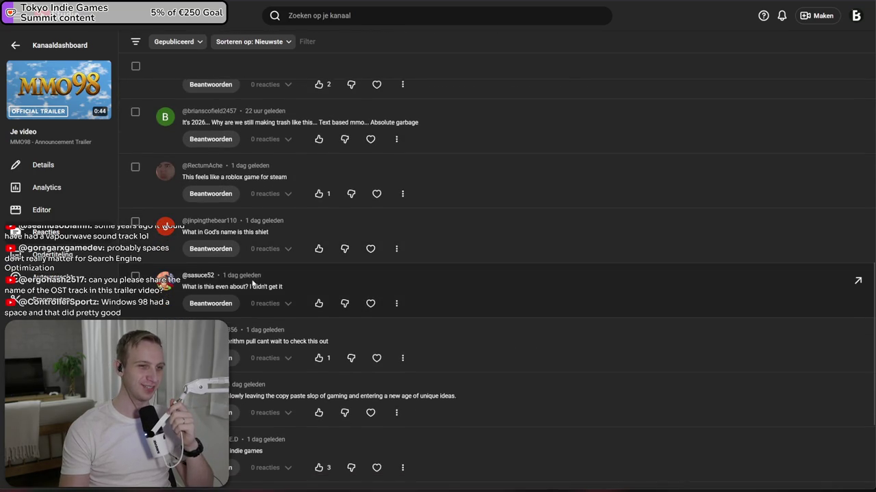
scroll(216, 287, down, 2)
scroll(244, 203, down, 2)
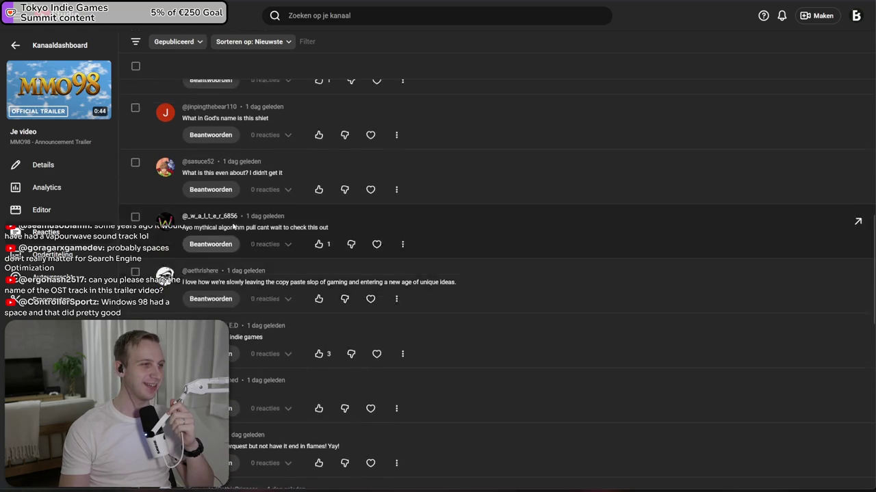
drag(236, 204, 373, 199)
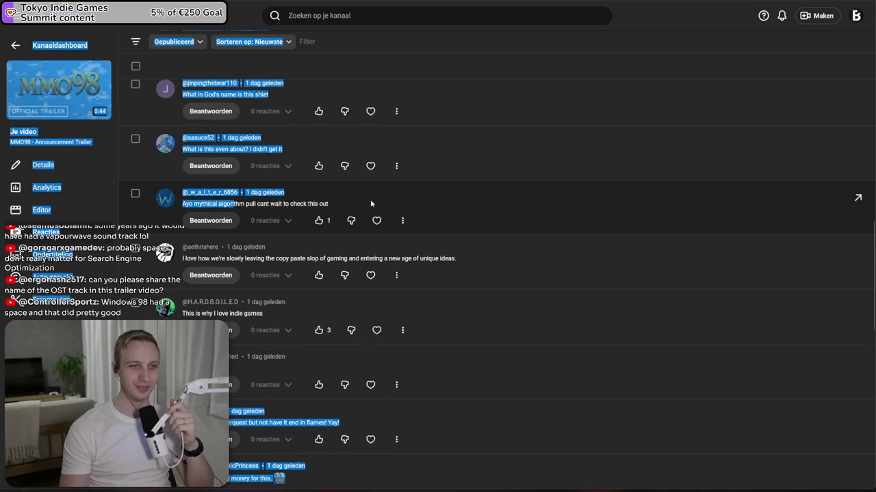
click(369, 203)
drag(333, 258, 440, 258)
click(437, 258)
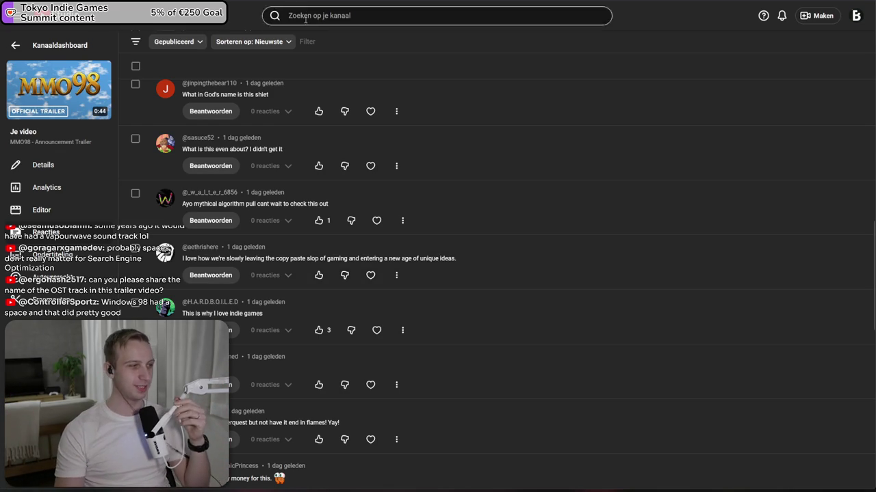
- Go back to the channel dashboard, then switch to the Steam client library
scroll(408, 211, up, 5)
click(61, 45)
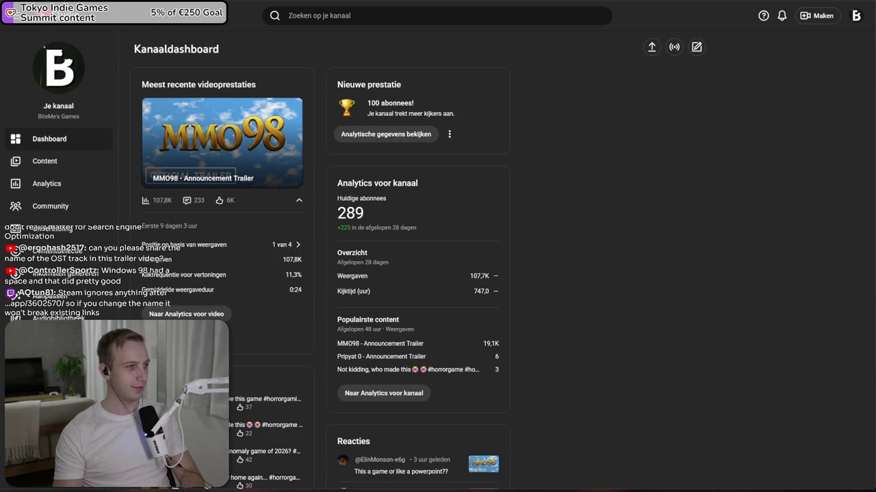
key(alt+Tab)
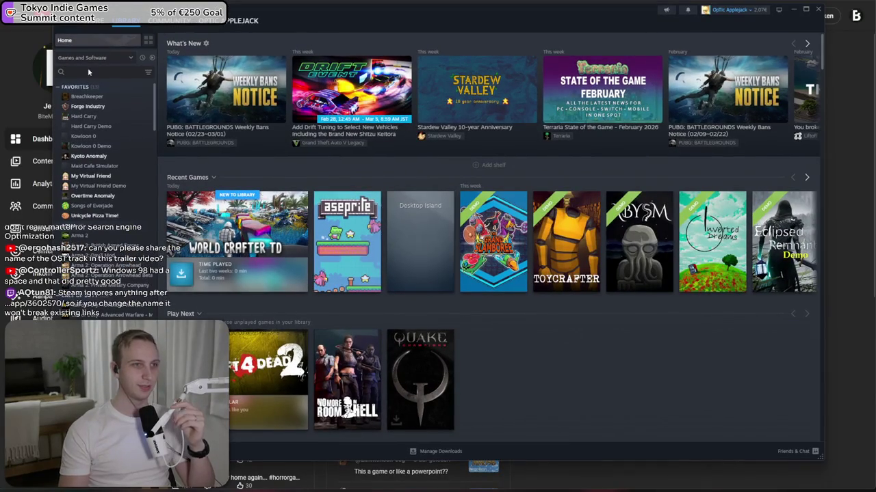
- Find 'mmo' in the Steam library, open MMO 98 Soundtrack, and briefly play New Horizons
text(mmo)
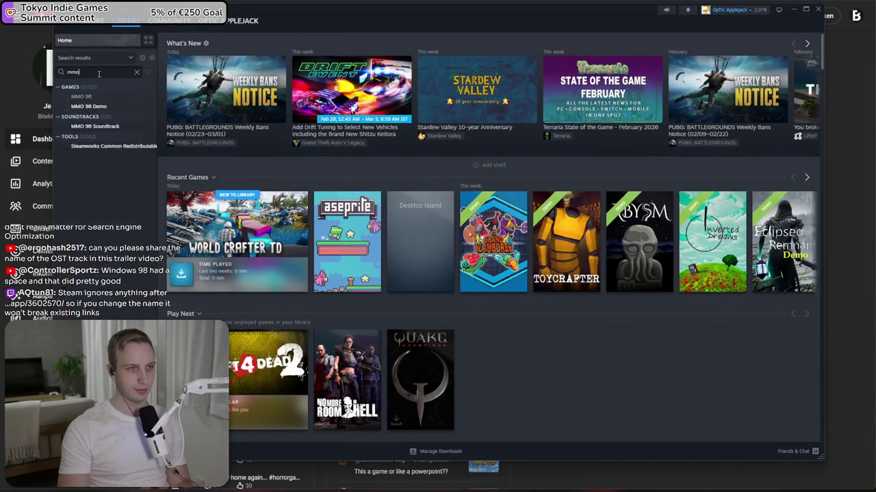
click(95, 126)
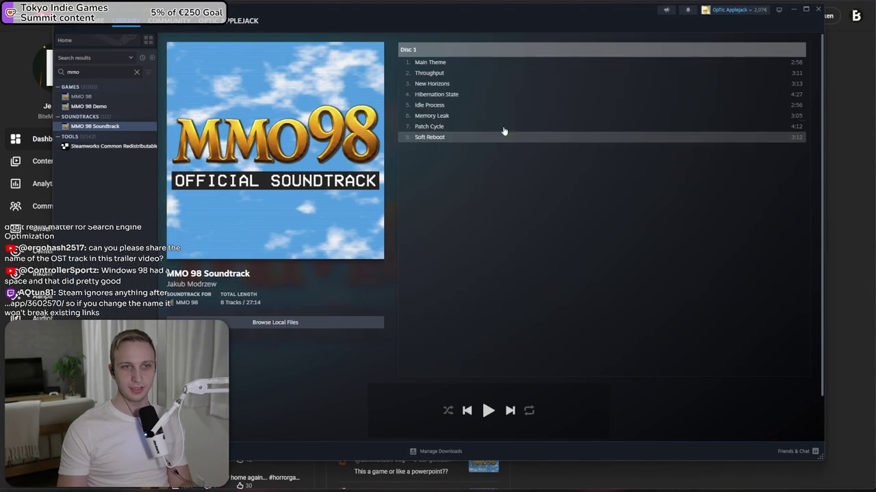
double_click(459, 85)
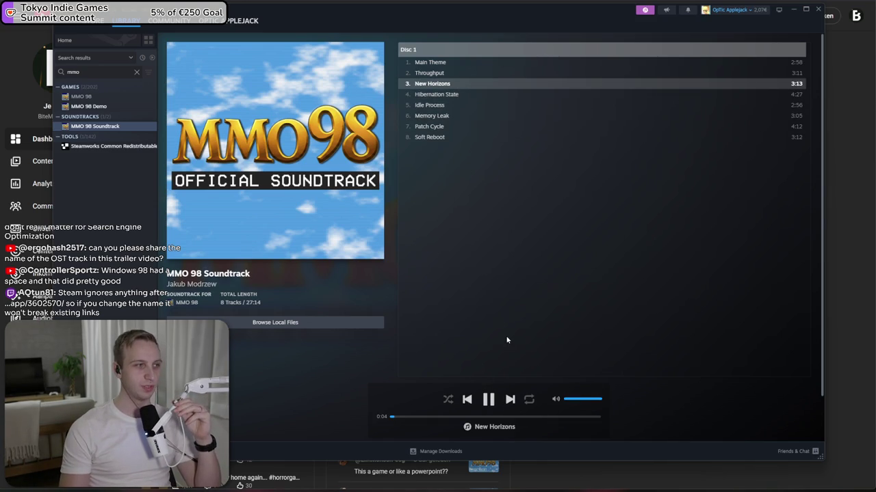
click(489, 400)
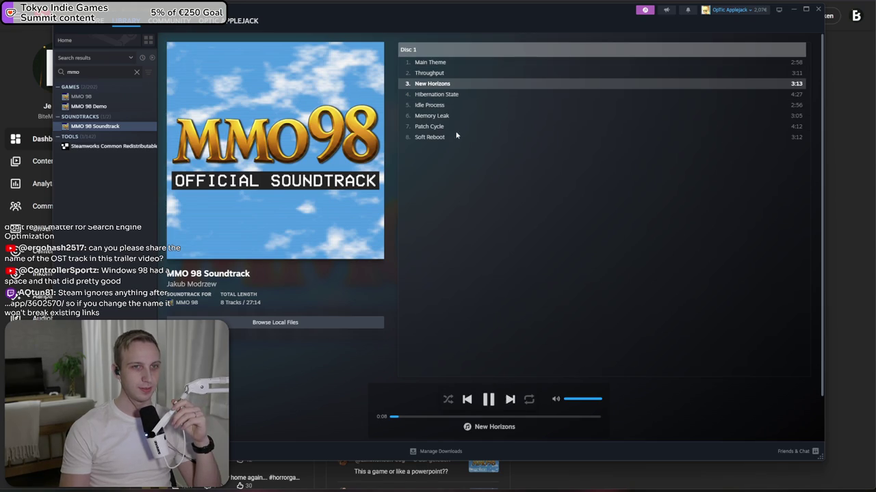
- Play Hibernation State from 1:13, pause it, and return to YouTube Studio
double_click(444, 94)
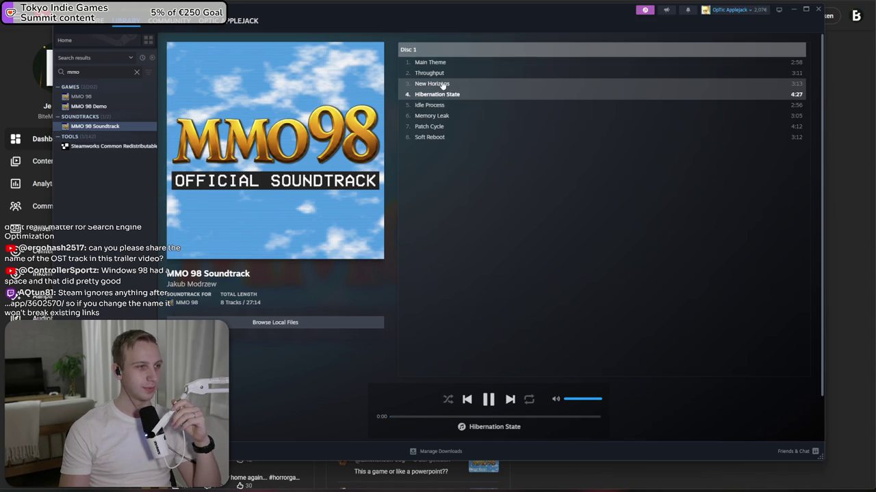
click(448, 417)
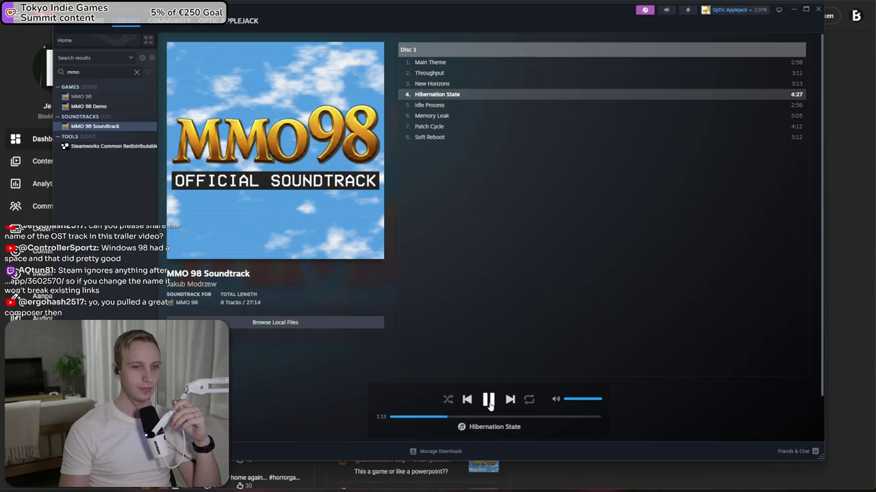
click(488, 401)
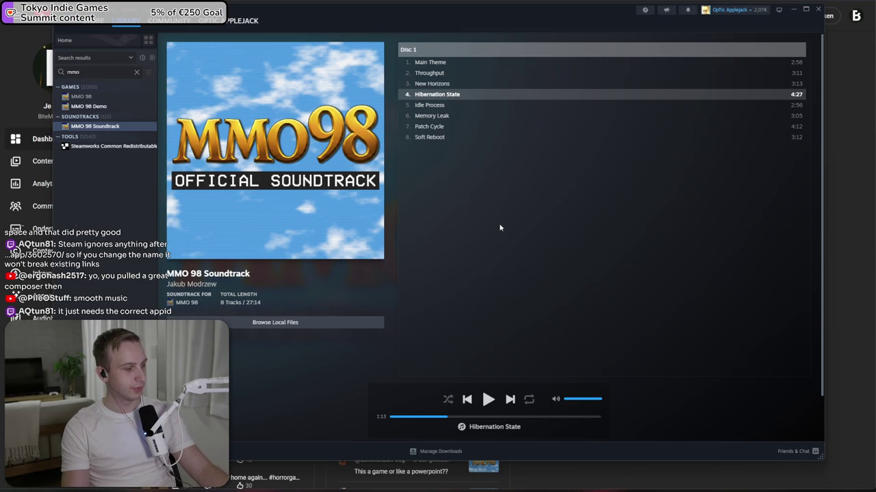
key(alt+Tab)
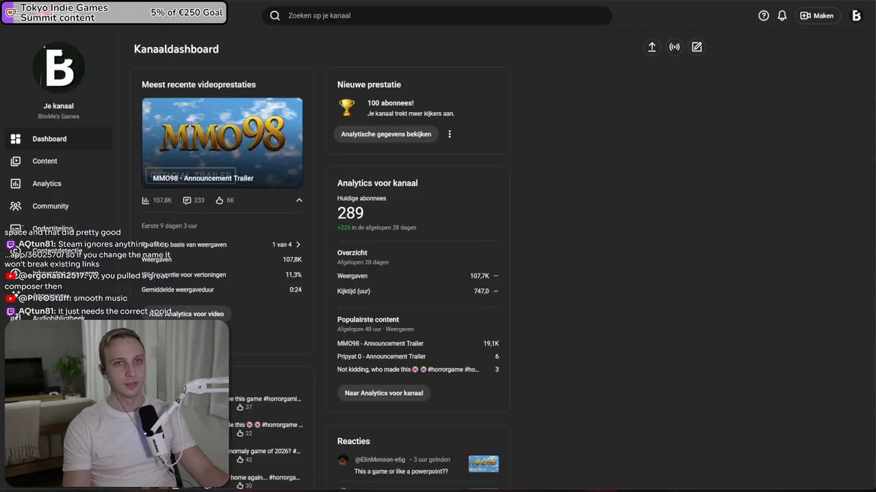
- Switch to the MMO 98 store page tab and reload it
key(alt+Tab)
key(alt+Tab)
key(ctrl+l)
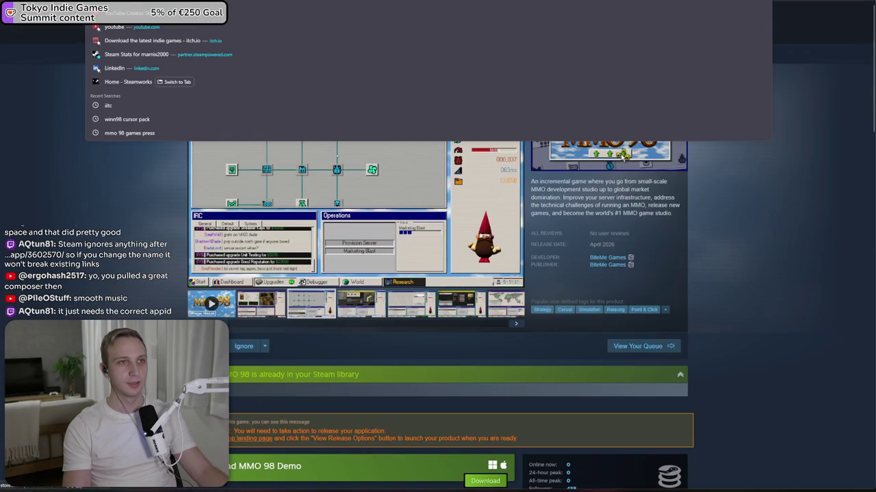
key(Escape)
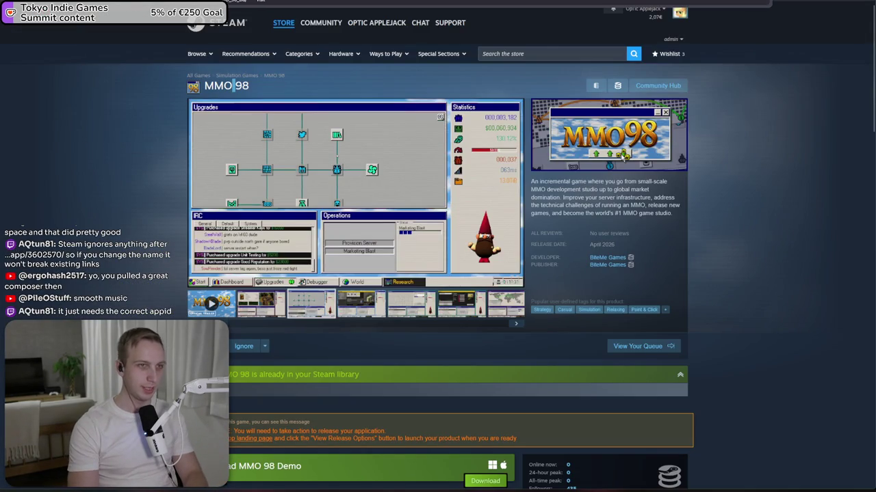
key(F5)
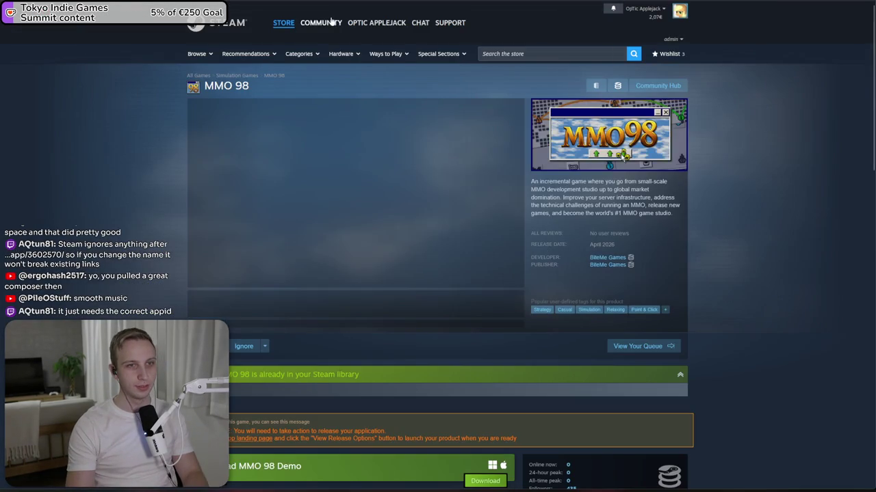
key(ctrl+l)
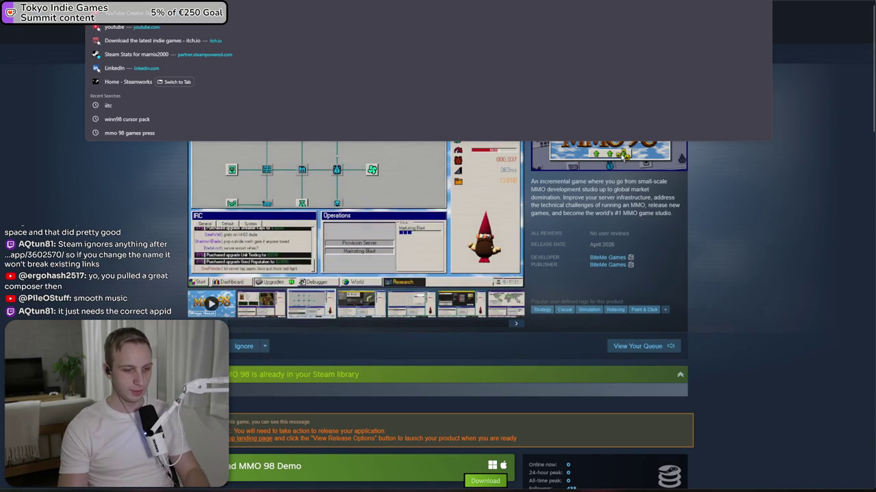
key(Escape)
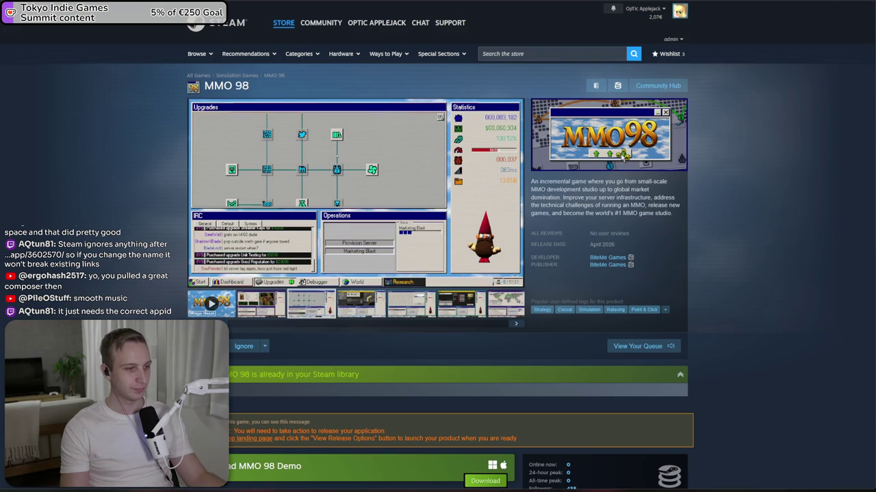
- Glance at the soundtrack player, then view MMO 98's Wishlist Actions report showing 11,477 outstanding wishes
key(alt+Tab)
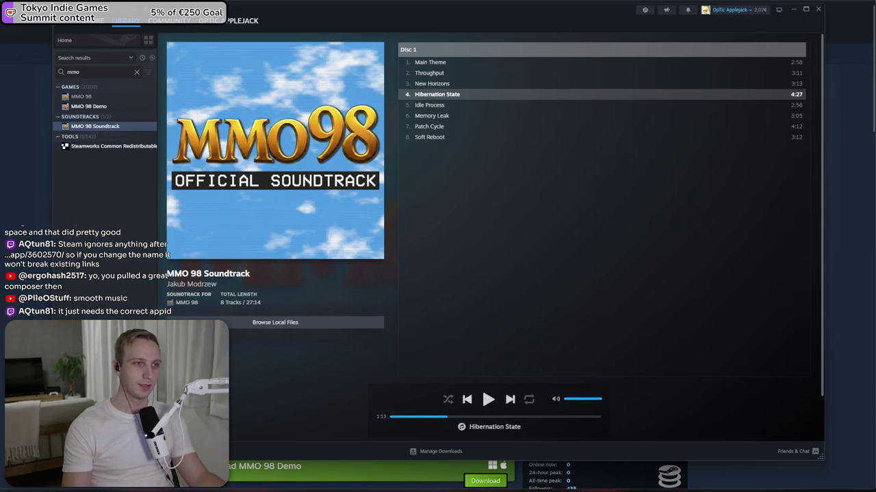
key(alt+Tab)
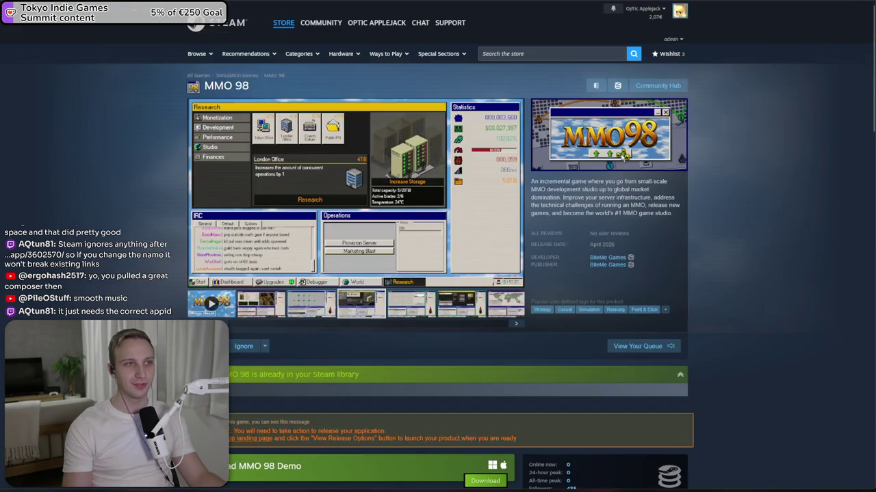
key(ctrl+Tab)
scroll(156, 65, up, 10)
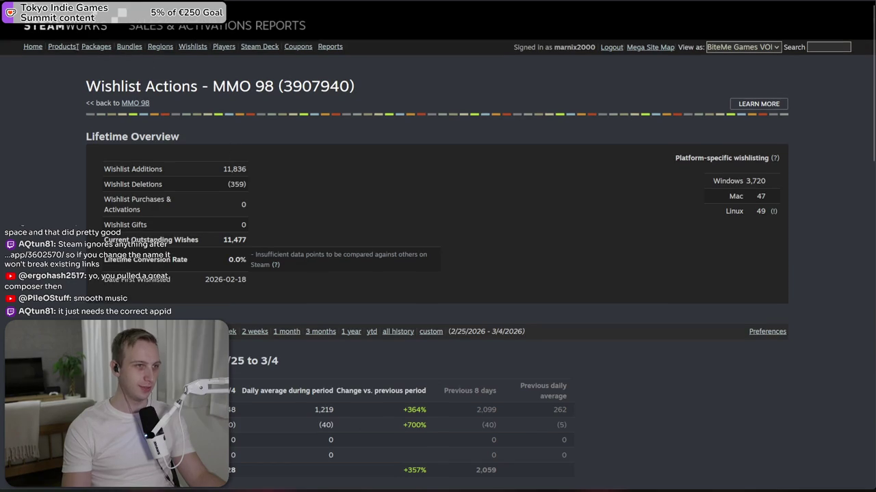
- View the MMO 98 Soundtrack's detailed wishlist breakdown (19 outstanding wishes), then return to the store page
click(60, 46)
scroll(283, 186, down, 3)
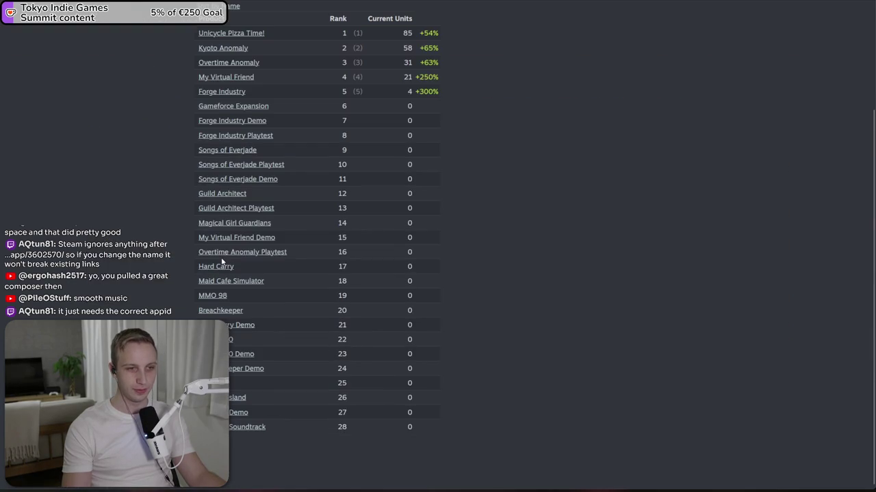
click(247, 427)
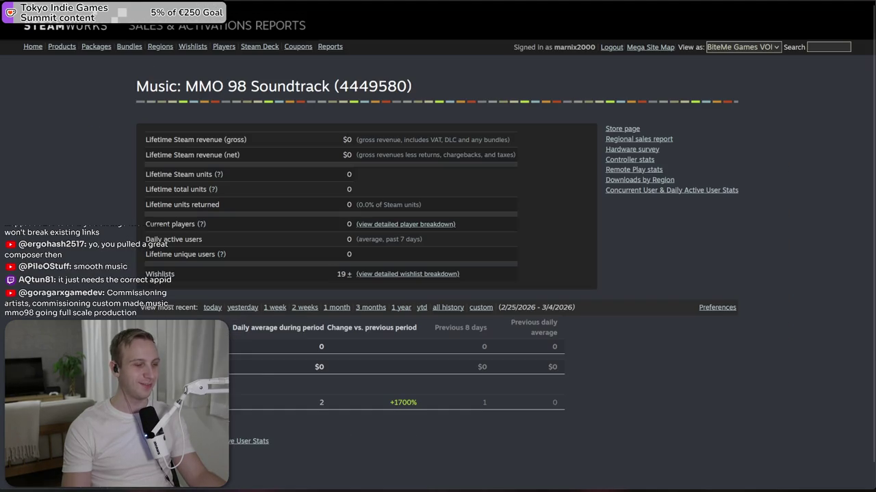
click(378, 274)
scroll(247, 219, down, 2)
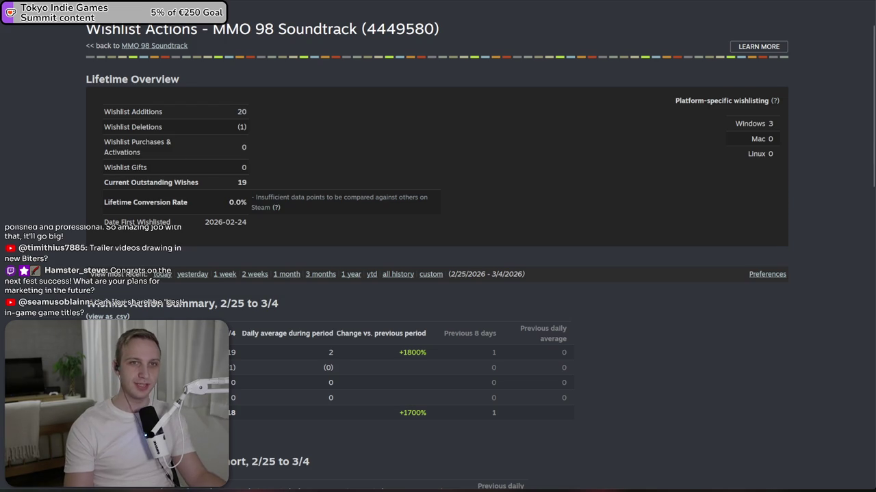
key(alt+Left)
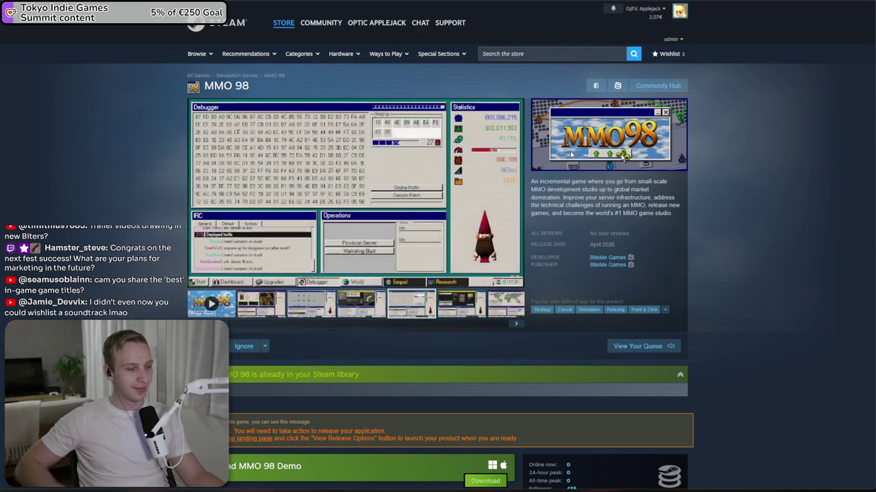
- Search the Steam store for 'all hail' and open the All Hail the Orb page
scroll(479, 160, down, 1)
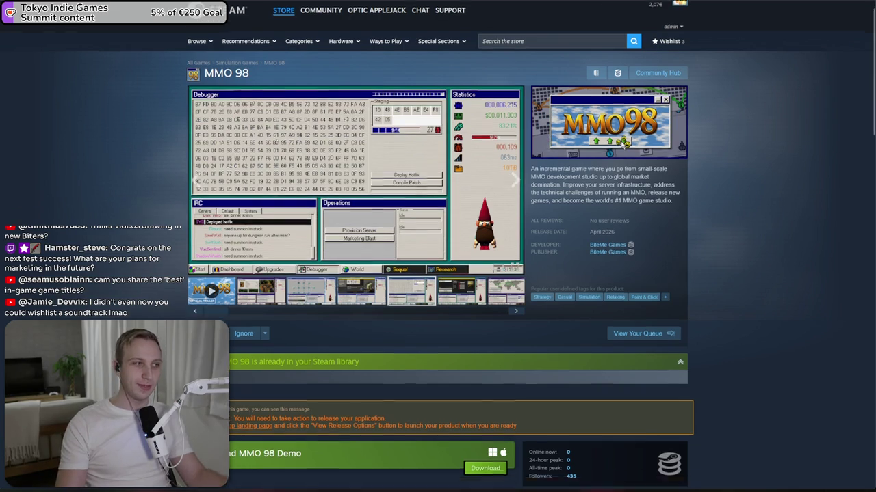
scroll(479, 161, down, 1)
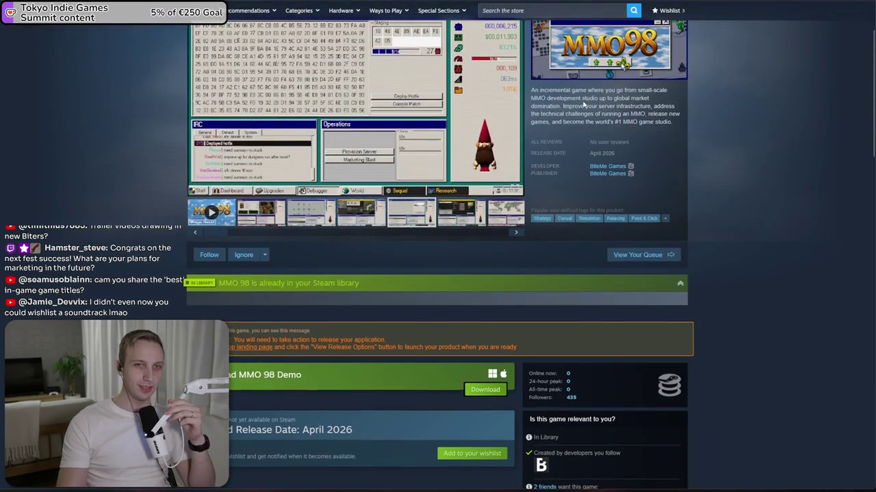
scroll(520, 109, up, 2)
click(550, 57)
text(dea)
key(BackSpace)
key(BackSpace)
key(BackSpace)
text(all hail the)
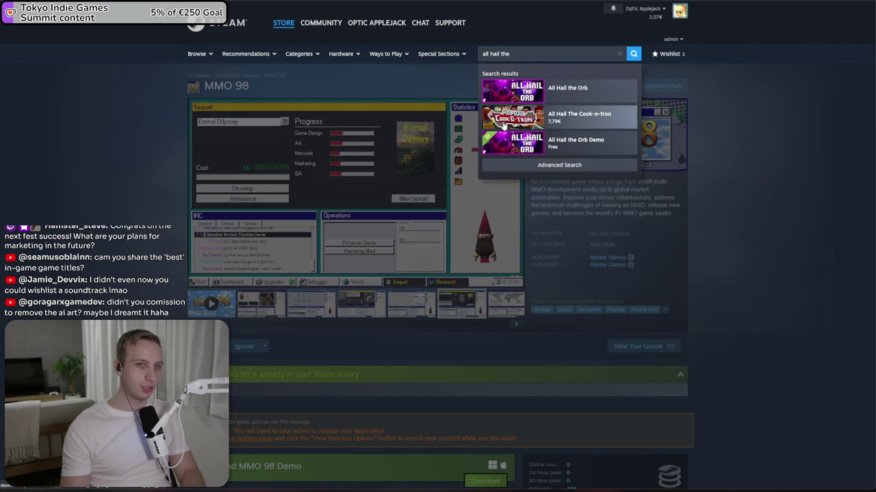
click(574, 92)
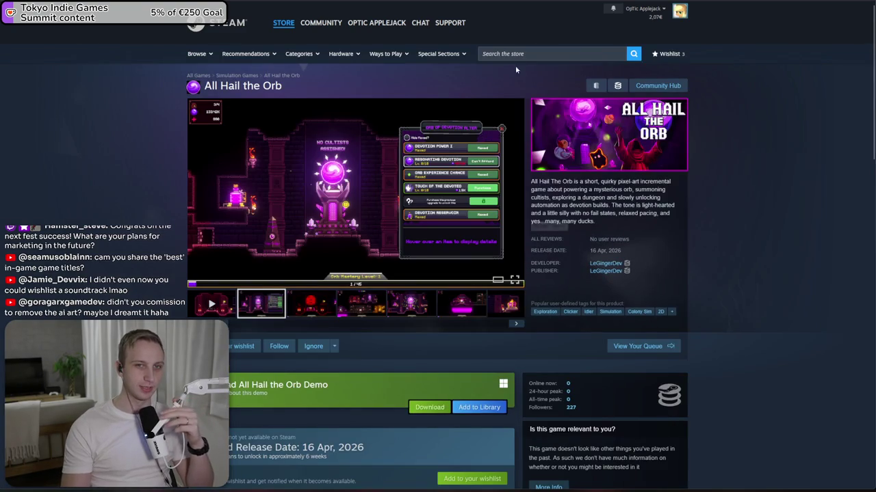
- Return to the MMO 98 store page and Steamworks admin tab, then start a web search for 'thoma'
key(alt+Left)
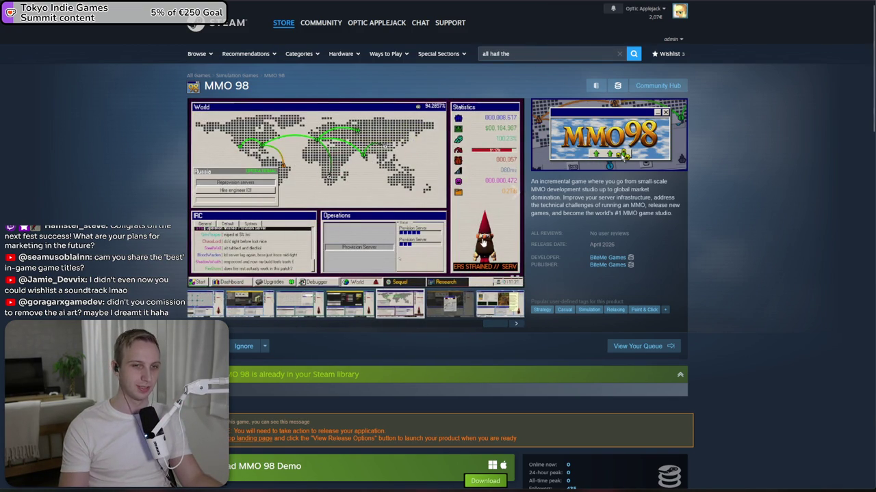
scroll(474, 260, down, 5)
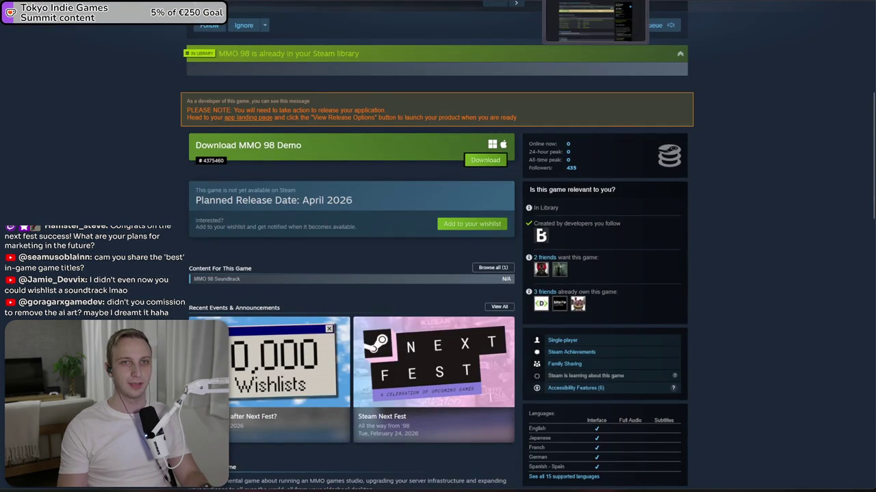
key(ctrl+Tab)
key(ctrl+l)
text(thoma)
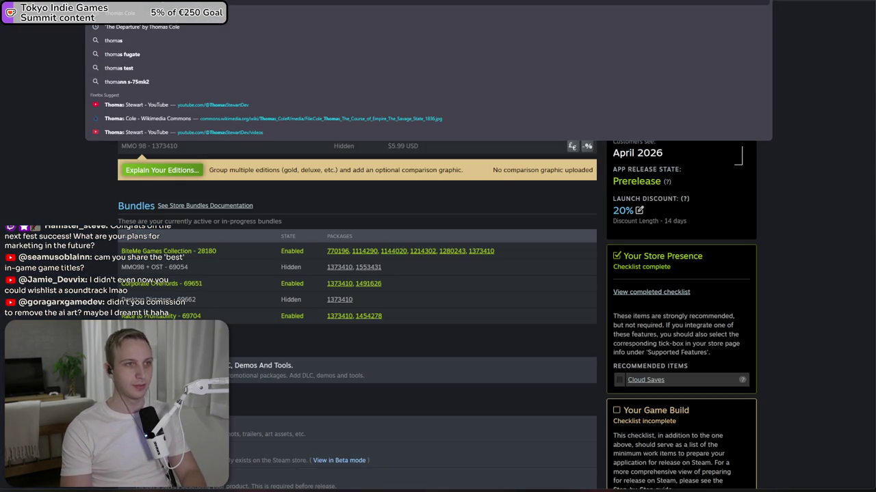
- View Google image results for Thomas Cole's The Departure, enlarge the first, then return to MMO 98
click(381, 27)
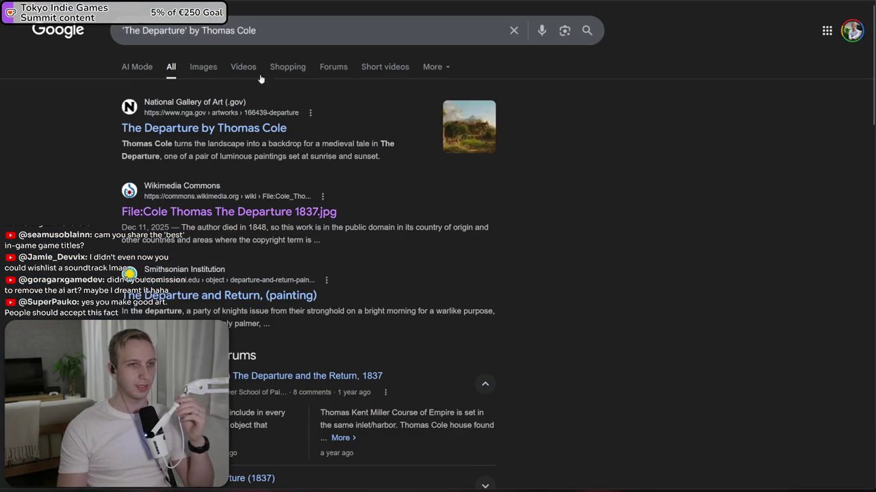
click(211, 70)
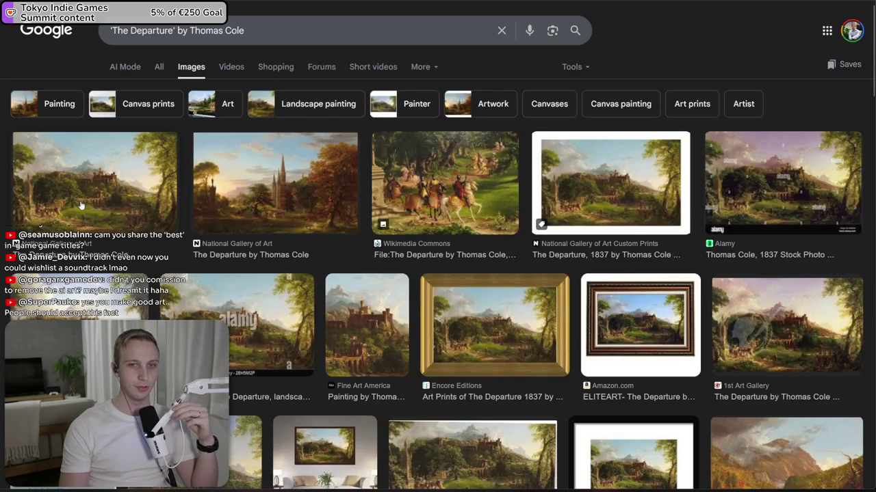
click(80, 205)
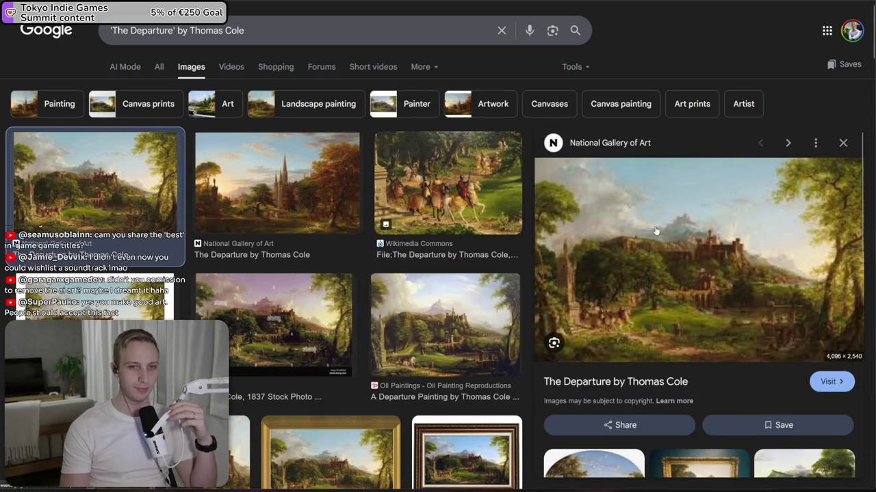
scroll(553, 235, down, 2)
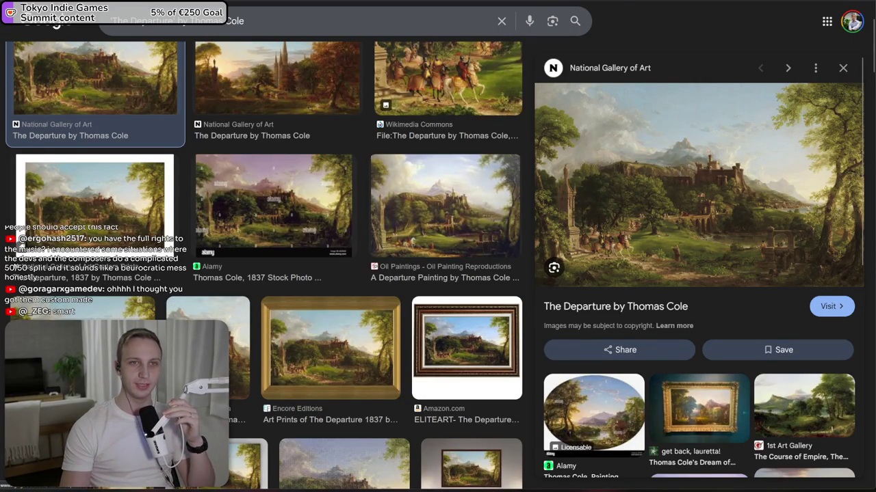
key(alt+Tab)
key(alt+Left)
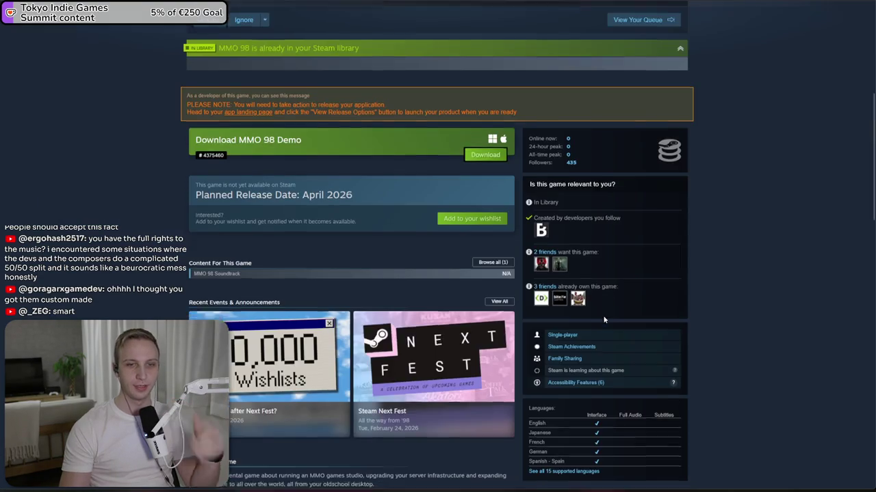
- Open the MMO 98 discussion asking to remove AI art and read the developer's answer post
scroll(583, 377, down, 4)
click(582, 378)
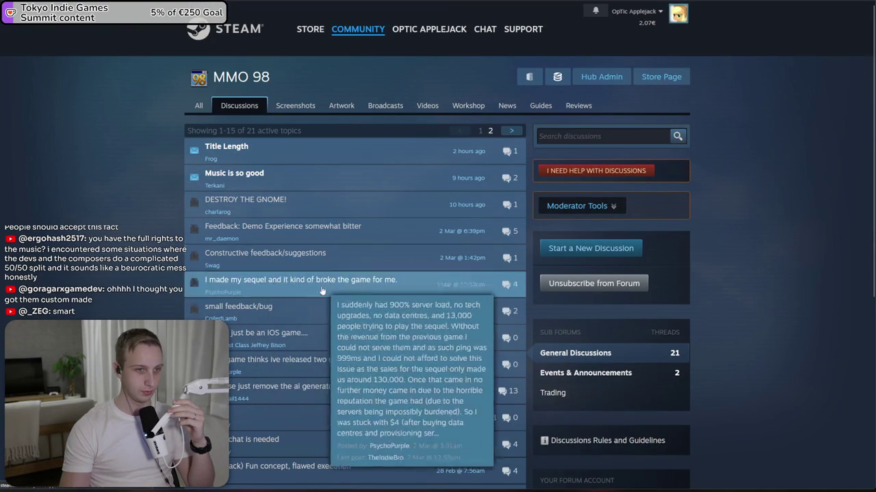
click(329, 388)
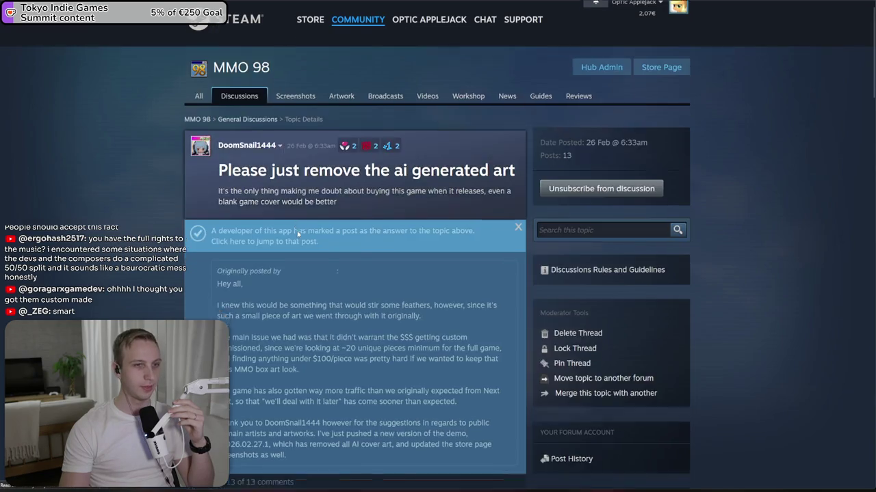
click(298, 234)
drag(218, 154, 383, 165)
scroll(383, 164, up, 3)
drag(413, 270, 385, 280)
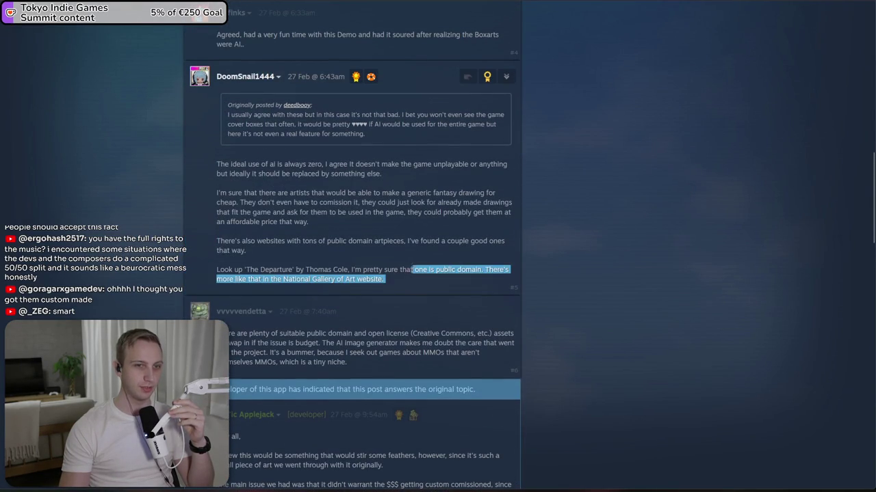
click(410, 269)
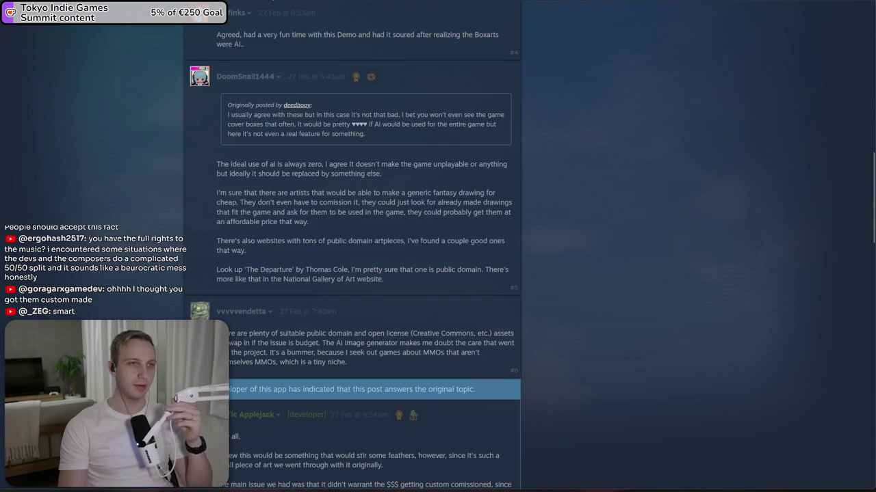
key(ctrl+Tab)
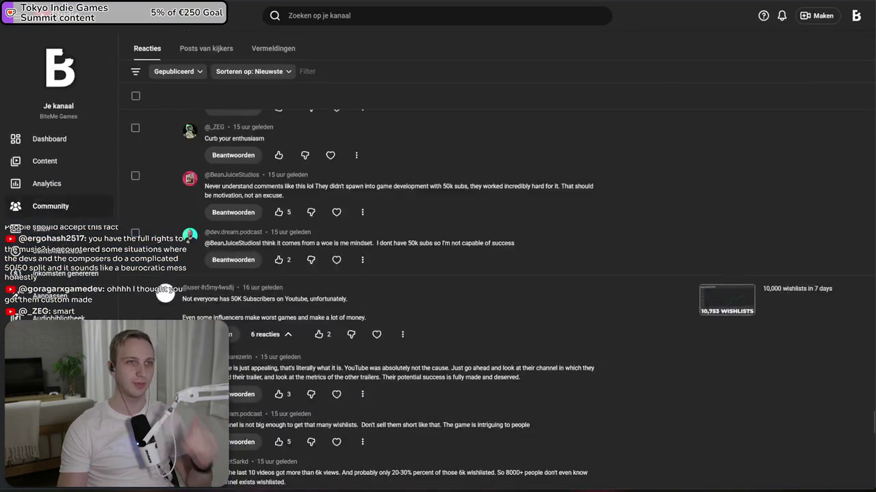
- Load YouTube's home page and search for 'mmo 98'
key(ctrl+Tab)
key(ctrl+l)
key(Return)
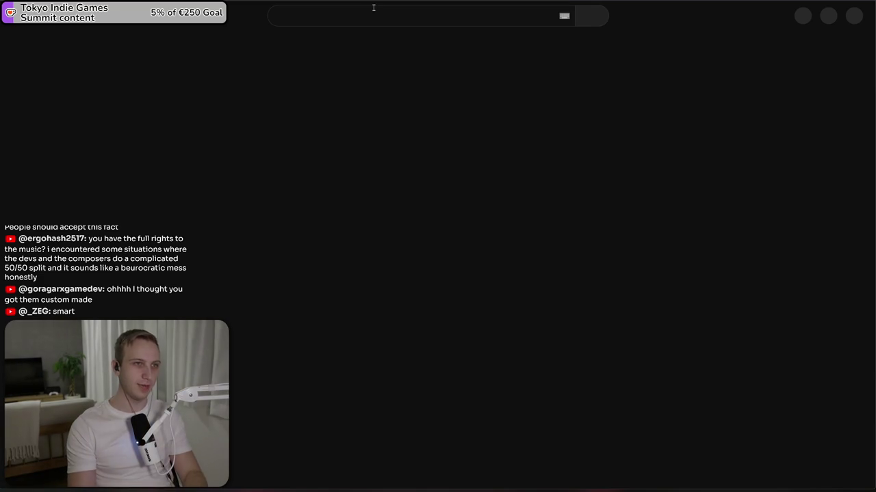
click(377, 18)
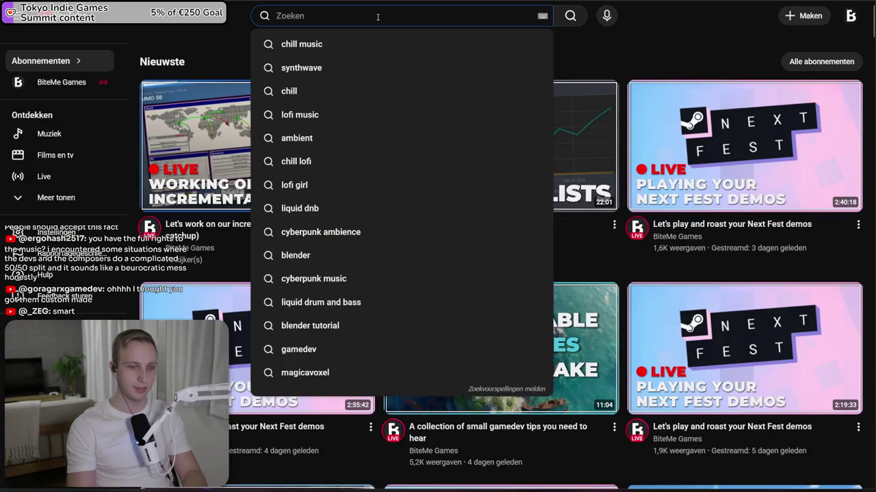
text(mmo 98)
key(Return)
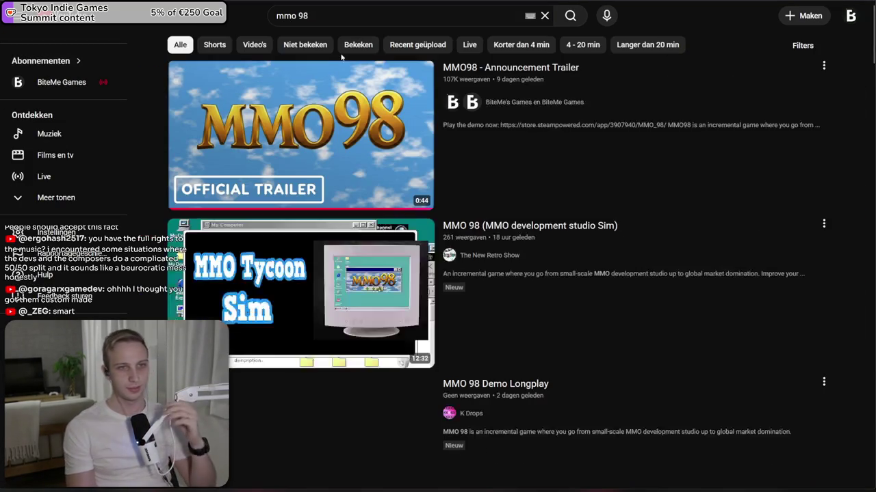
- Scroll through the 'mmo 98' video results, then jump back to the top of the list
scroll(336, 59, down, 2)
mouse_move(335, 58)
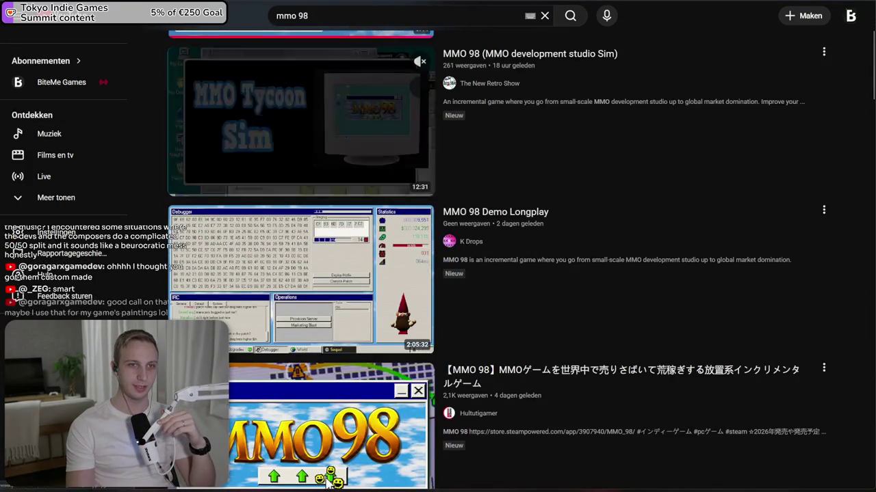
scroll(455, 95, down, 2)
scroll(462, 192, down, 5)
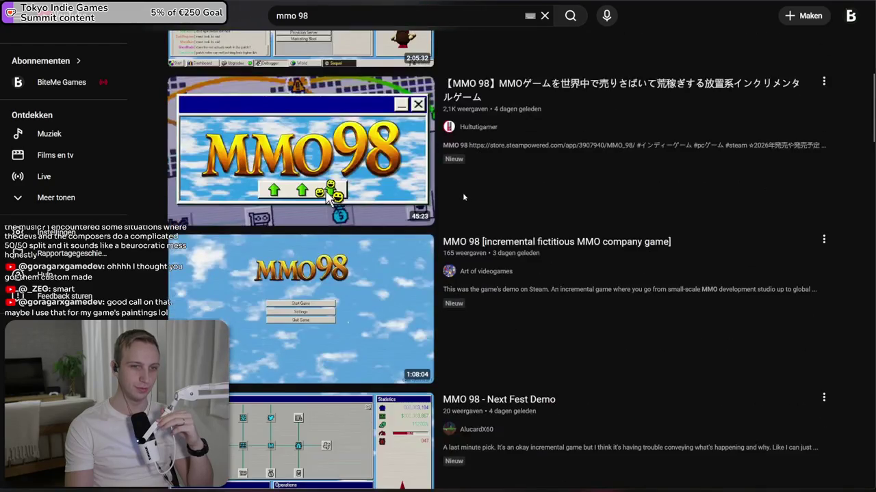
scroll(458, 215, down, 7)
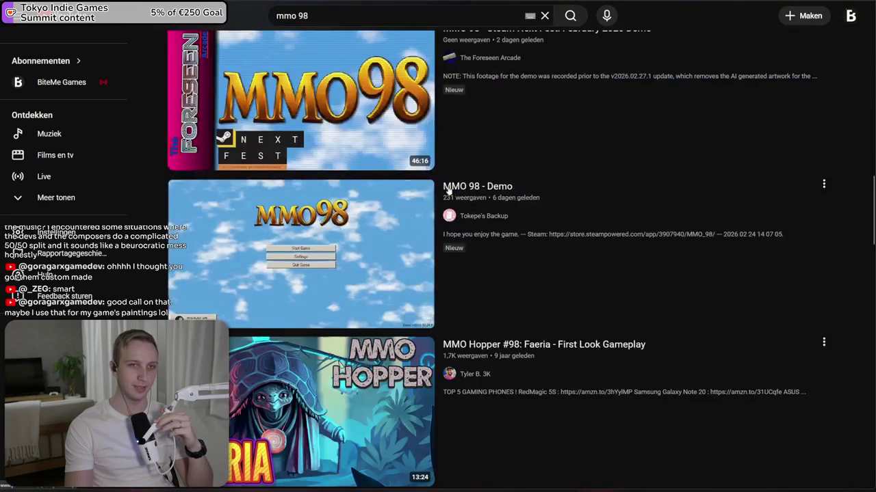
scroll(509, 117, down, 12)
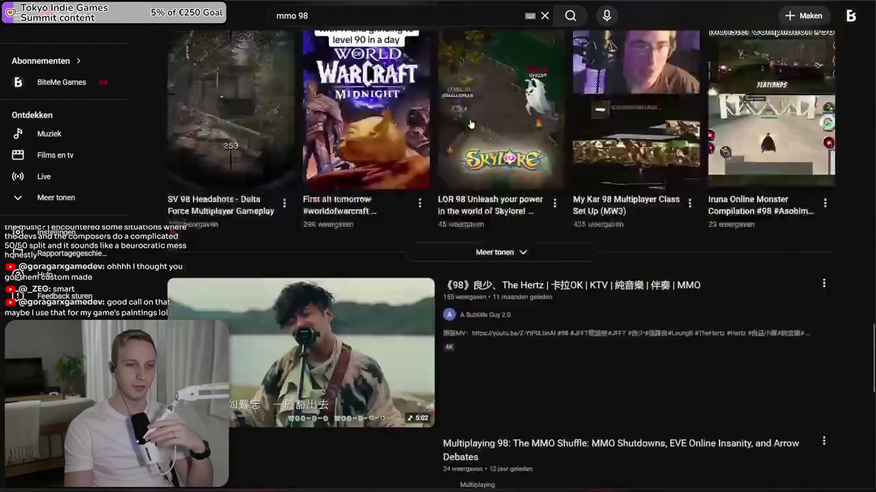
scroll(469, 124, down, 3)
right_click(471, 122)
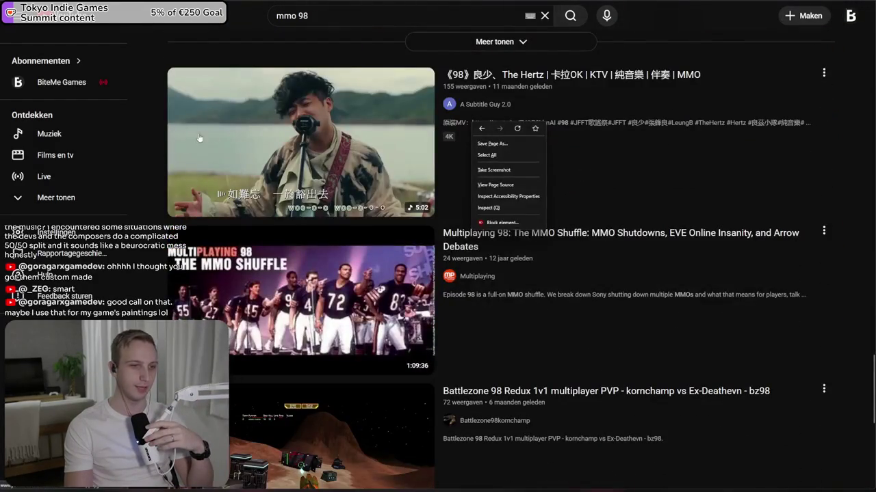
key(Escape)
key(Home)
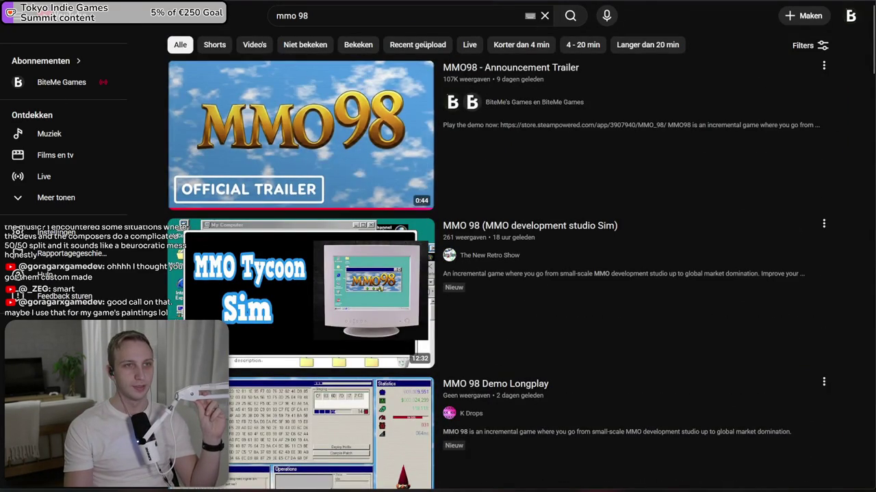
key(ctrl+Tab)
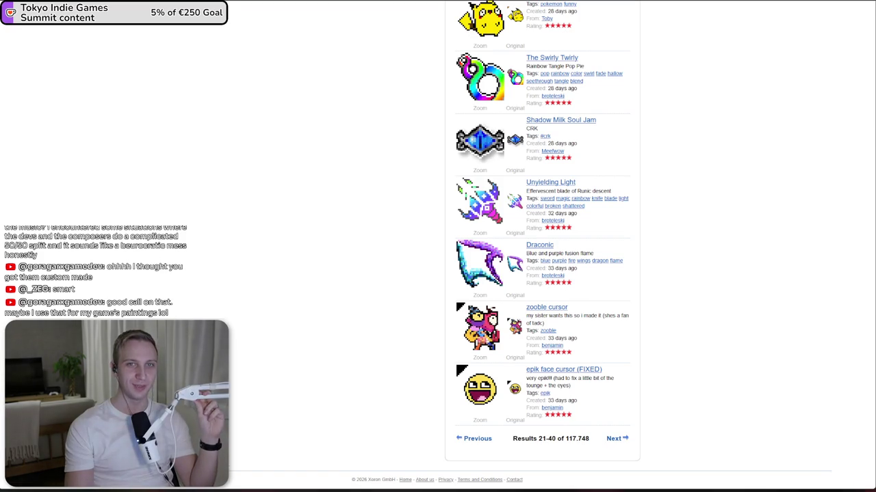
- Open the Wikimedia Commons file of Thomas Cole's The Departure and view the painting full size
key(ctrl+Tab)
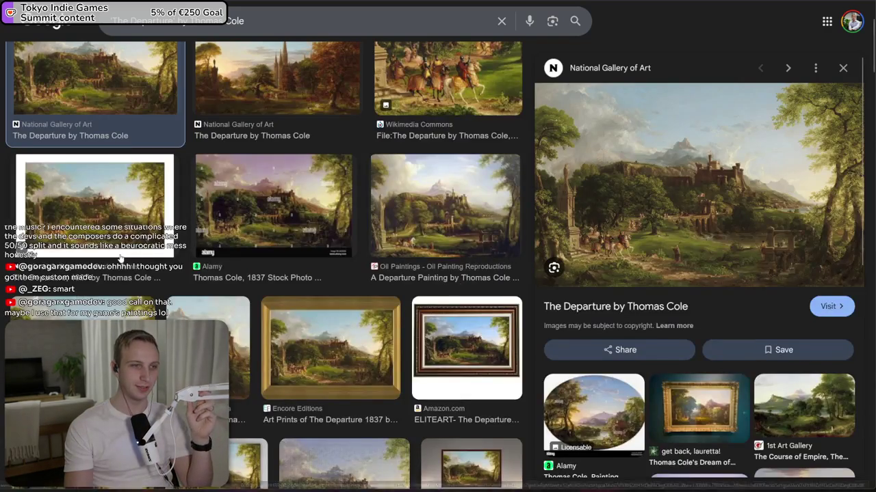
scroll(120, 258, up, 2)
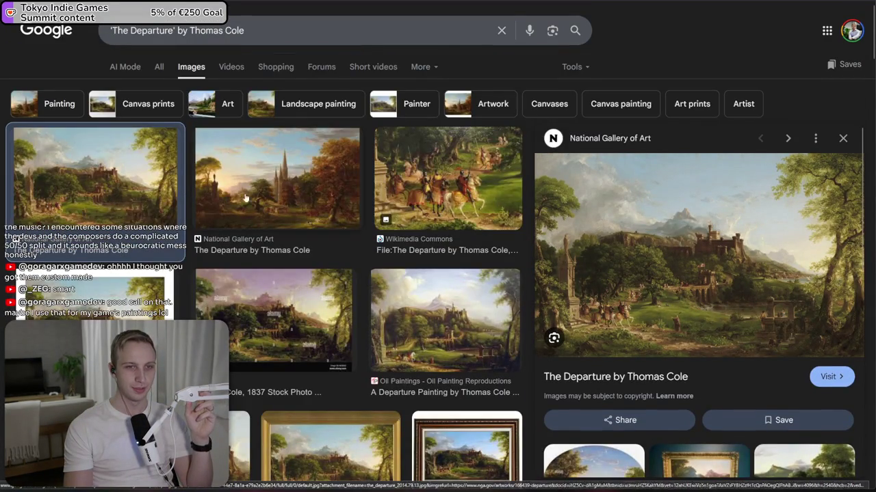
click(434, 203)
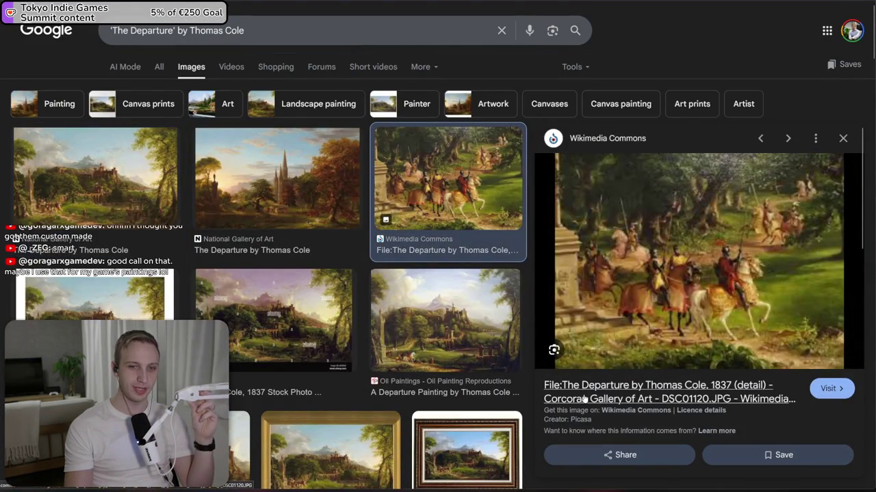
click(585, 399)
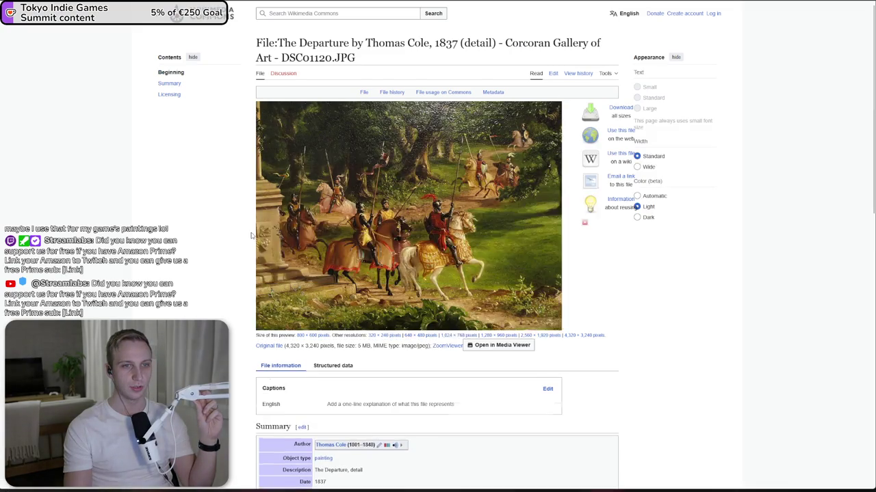
scroll(252, 236, down, 2)
scroll(251, 236, up, 1)
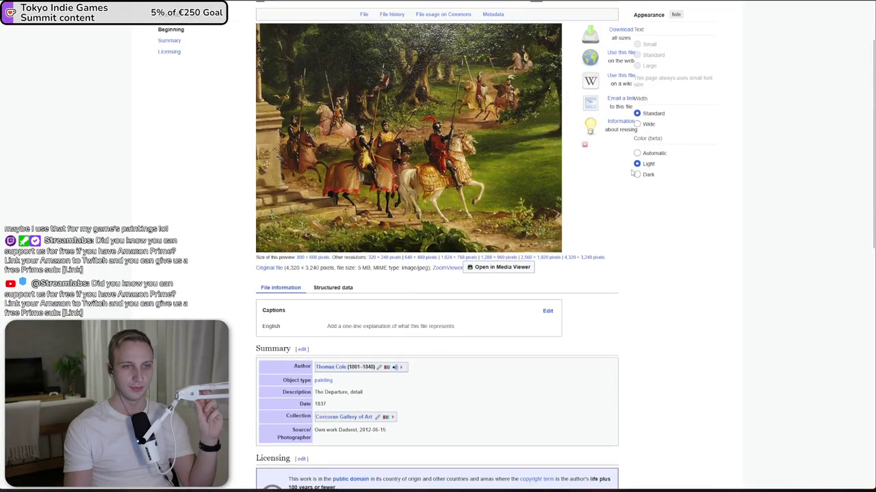
click(448, 140)
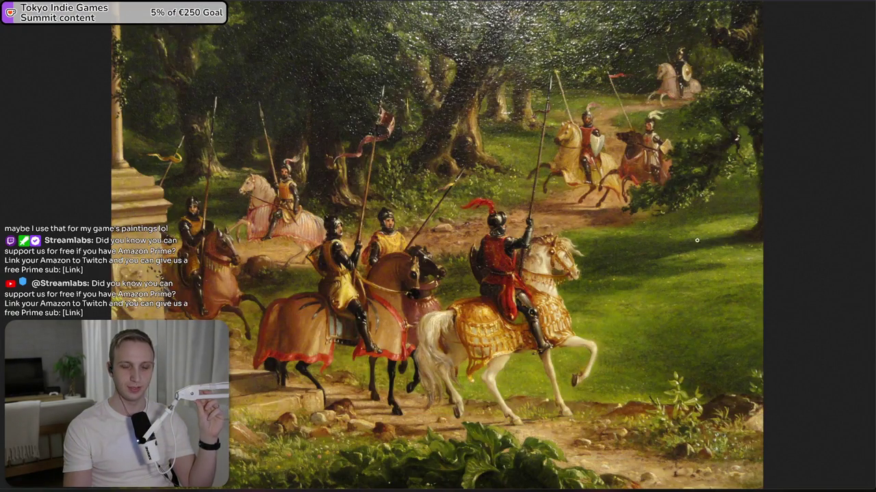
key(ctrl+w)
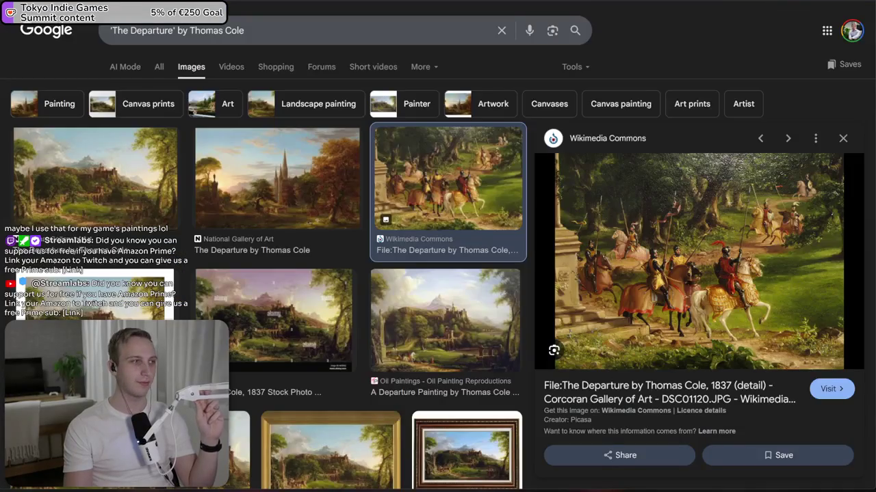
key(ctrl+w)
key(ctrl+w)
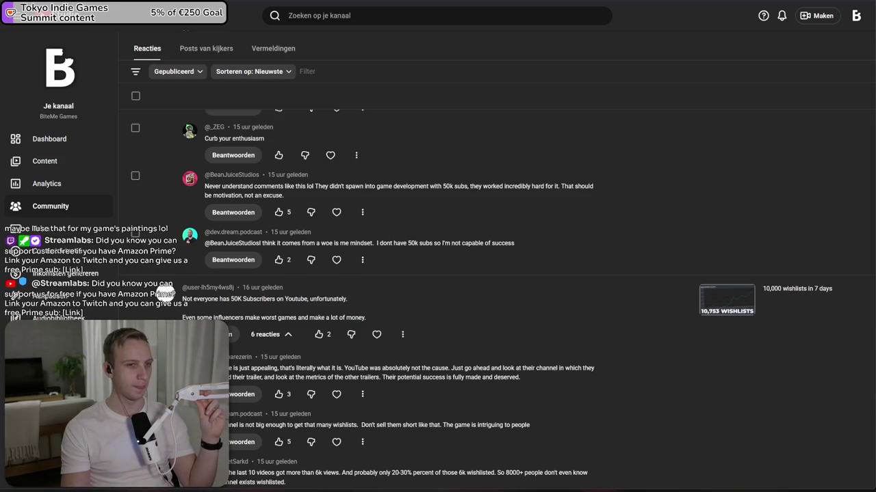
- Check the MMO 98 Soundtrack's Lifetime Conversion Rate, then return to the MMO 98 store page
key(ctrl+w)
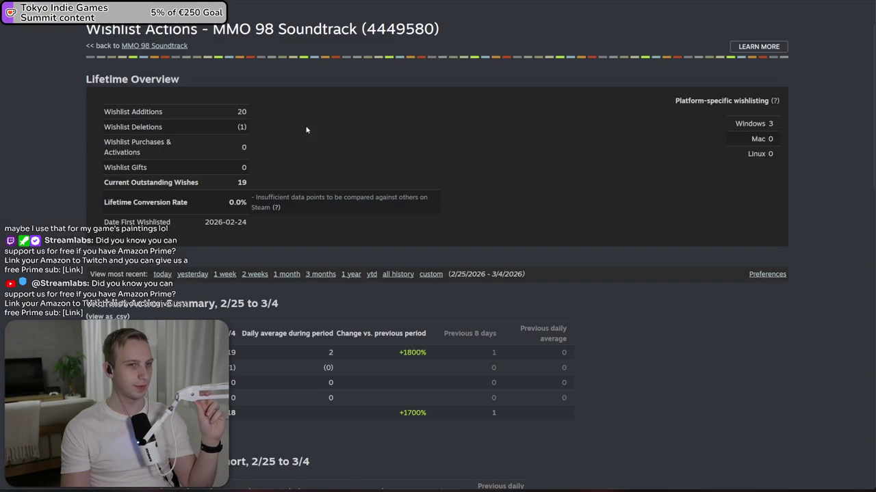
drag(299, 215, 294, 187)
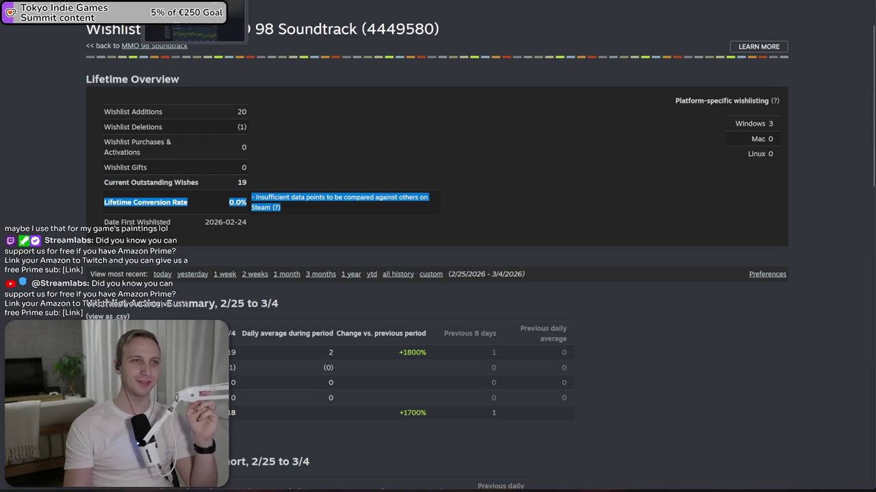
key(alt+Left)
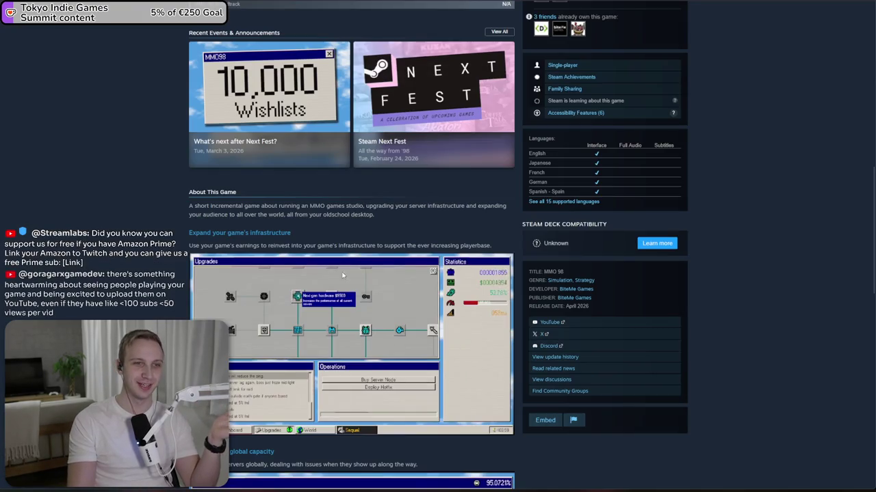
scroll(271, 321, up, 3)
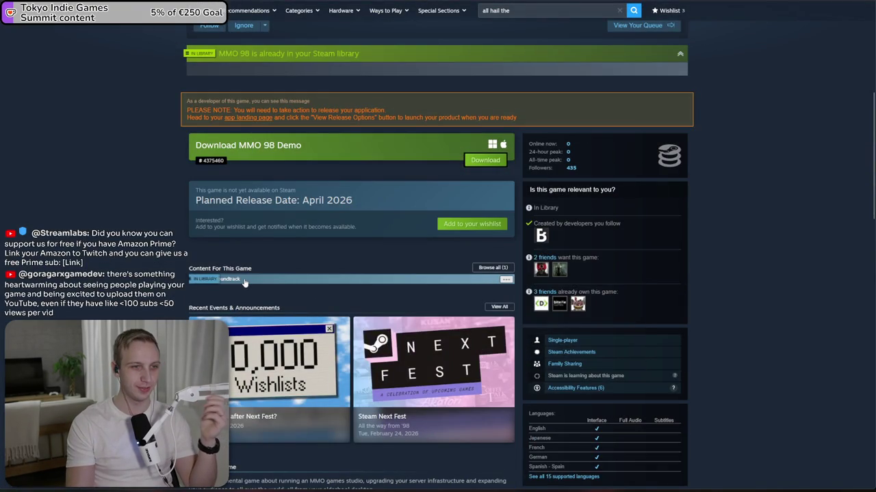
- Open the MMO 98 Soundtrack store page and scroll down to its track listing
click(244, 281)
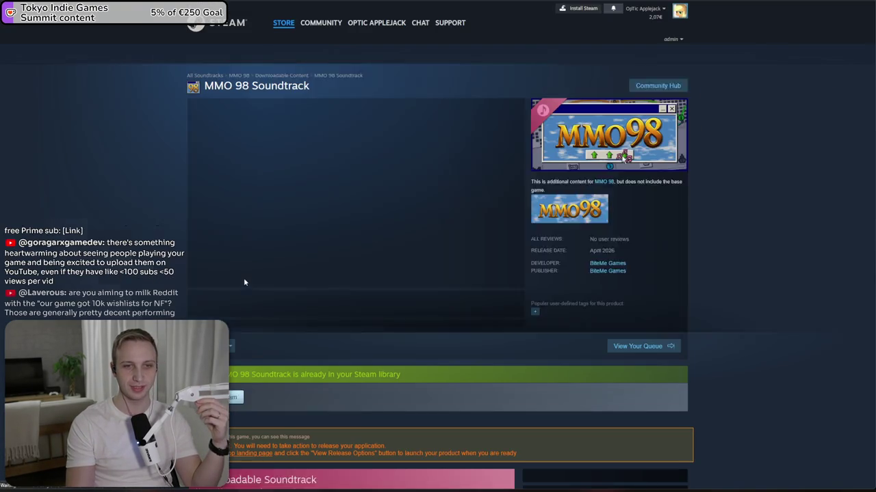
scroll(311, 266, down, 6)
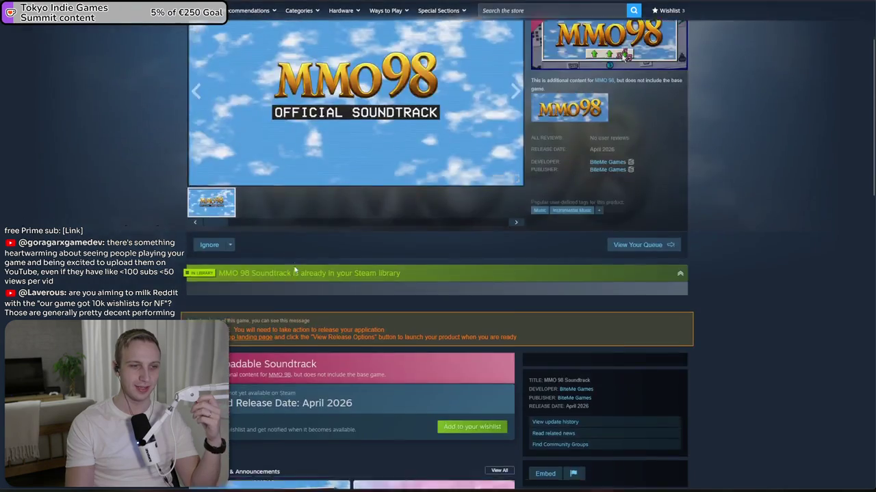
scroll(469, 332, down, 2)
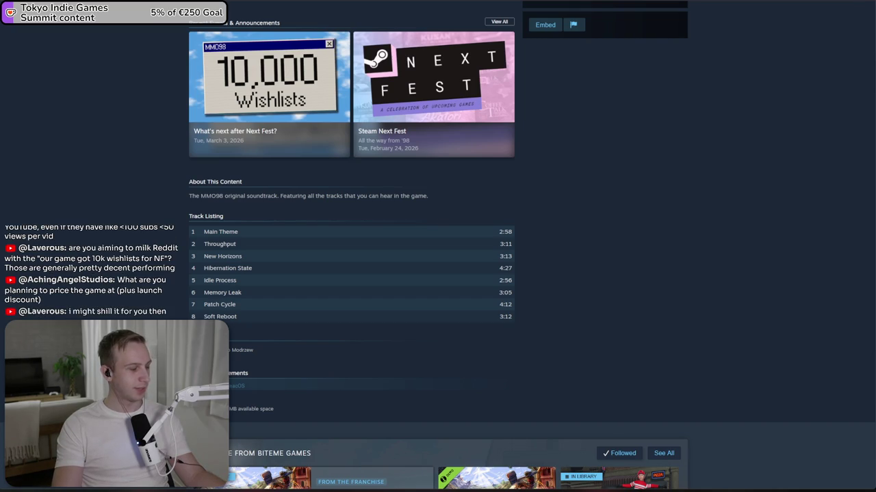
key(alt+Tab)
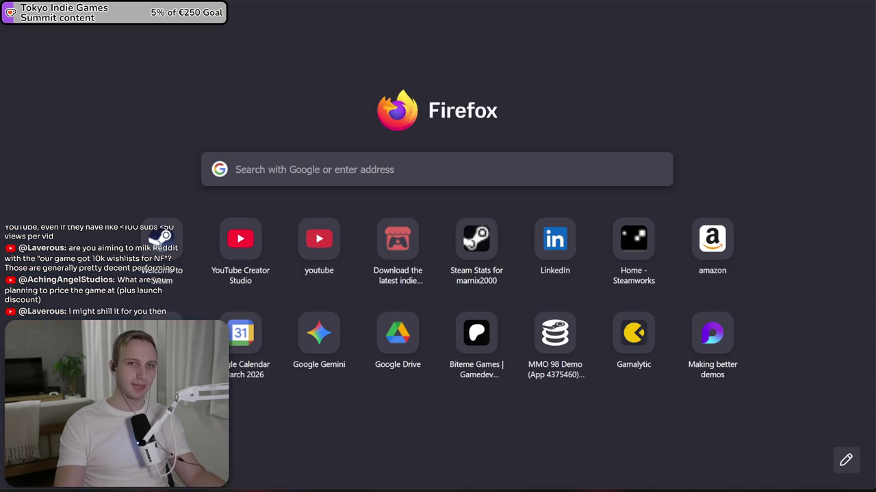
- Open the r/pcgaming MMO98 Announcement Trailer post from an 'mmo98' address-bar search
key(ctrl+l)
text(mmo98)
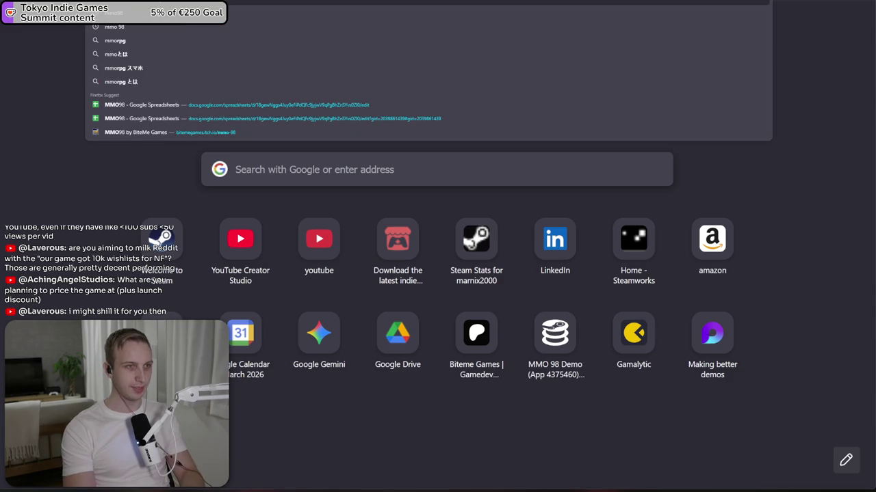
key(Return)
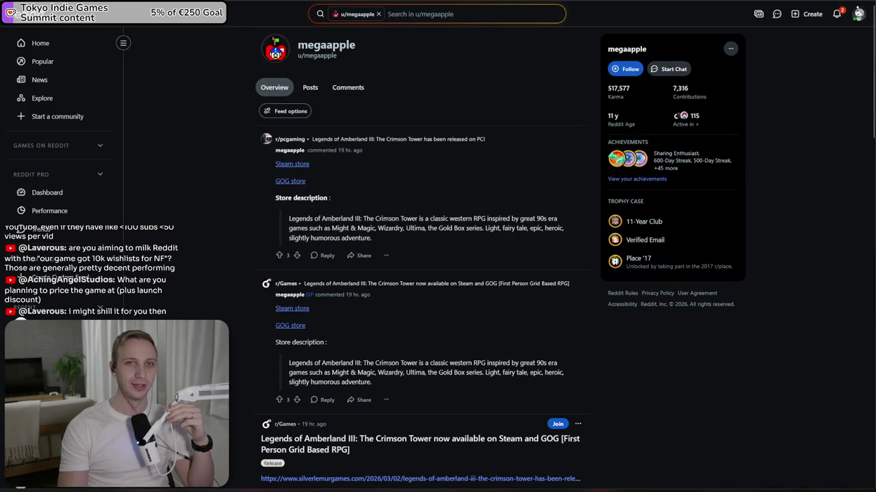
key(alt+Left)
- Read the trailer post's comments, highlighting the RuneScape one and collapsing the demo feedback comment
scroll(318, 213, down, 3)
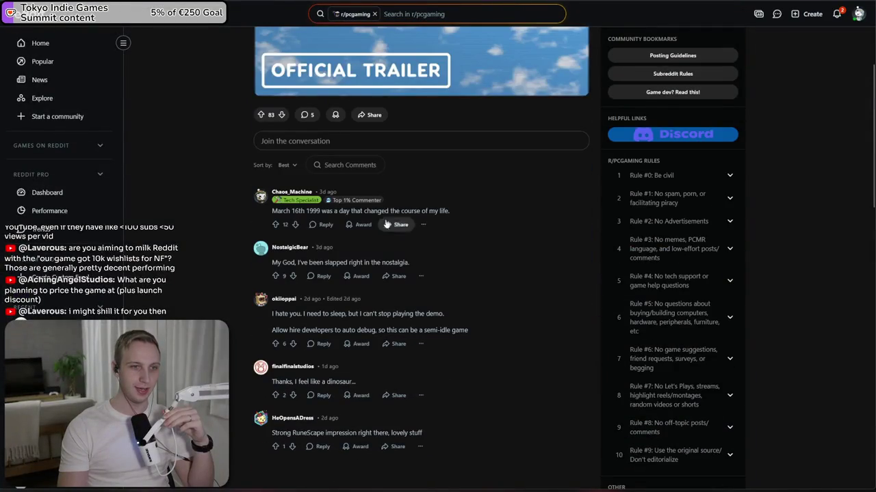
scroll(318, 213, down, 2)
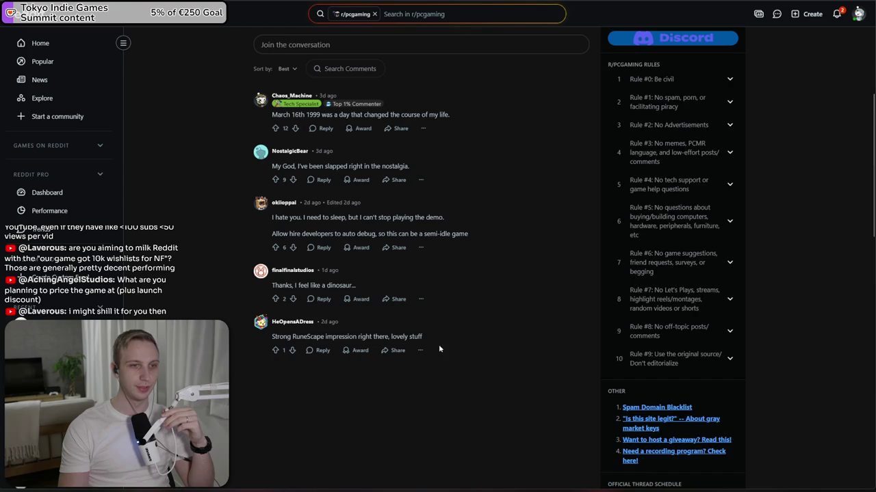
drag(439, 349, 444, 327)
triple_click(487, 233)
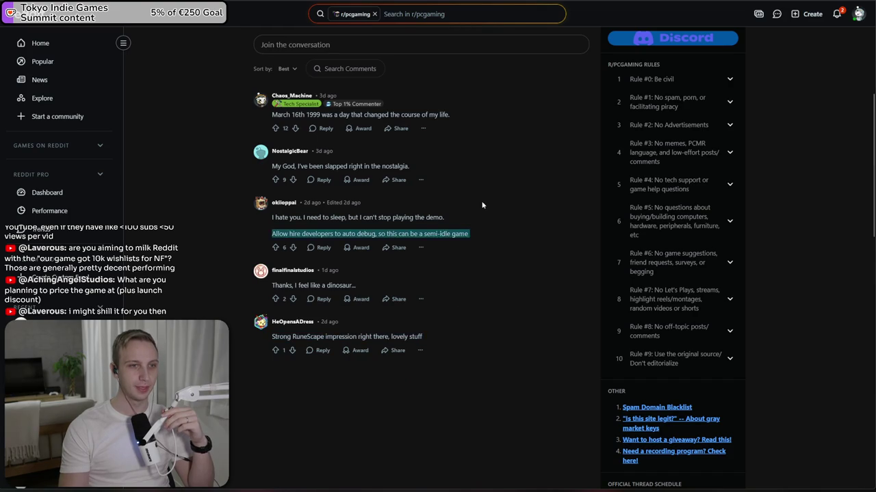
click(487, 238)
- Scroll back up and open the post author's Reddit profile
scroll(486, 289, up, 5)
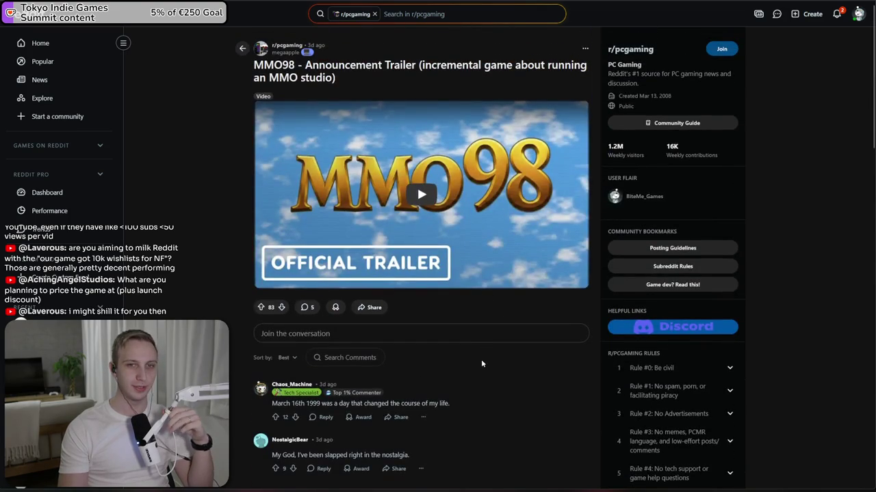
mouse_move(282, 53)
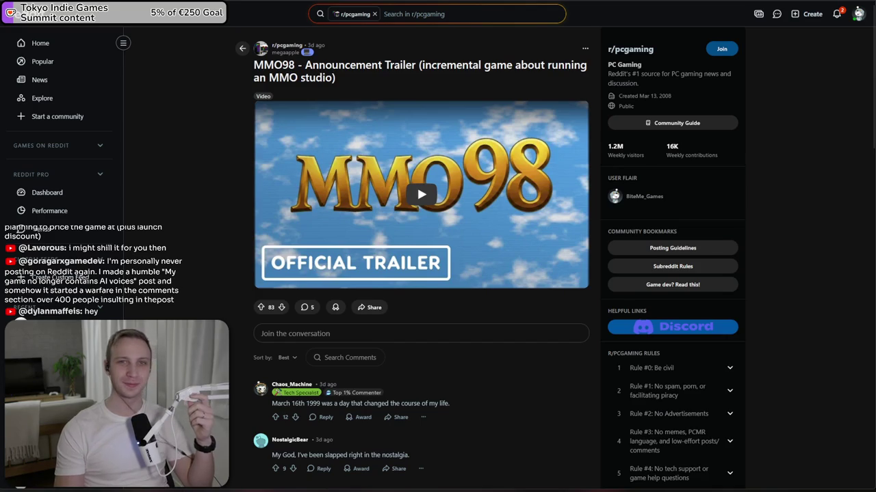
click(285, 52)
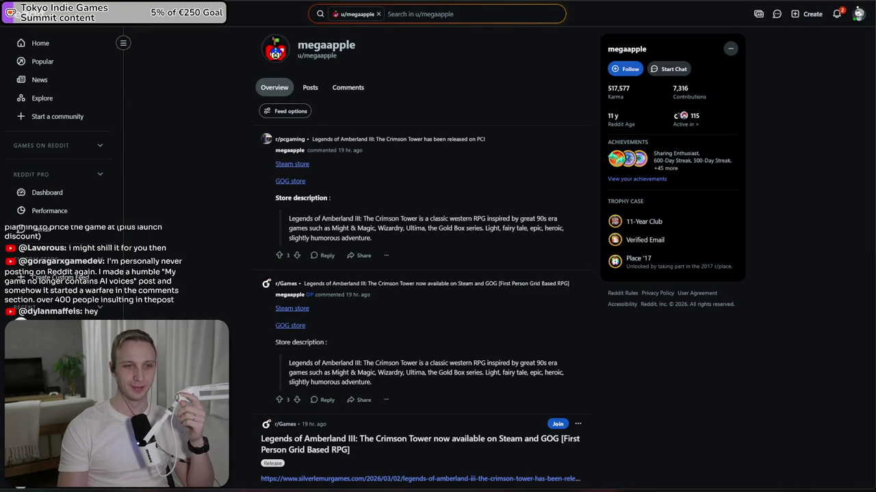
key(ctrl+Tab)
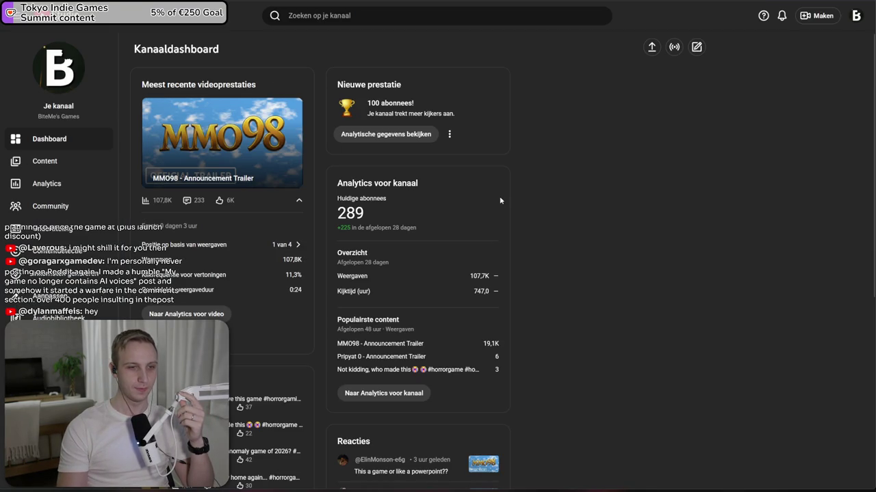
- Cycle through tabs to the Steam discussion thread and the MMO 98 Soundtrack store page
key(ctrl+Tab)
key(ctrl+Tab)
key(ctrl+Tab)
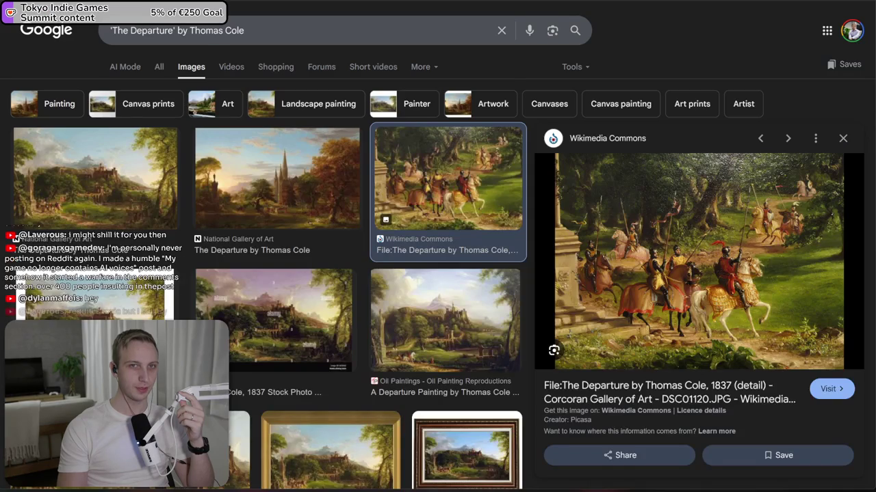
key(ctrl+Tab)
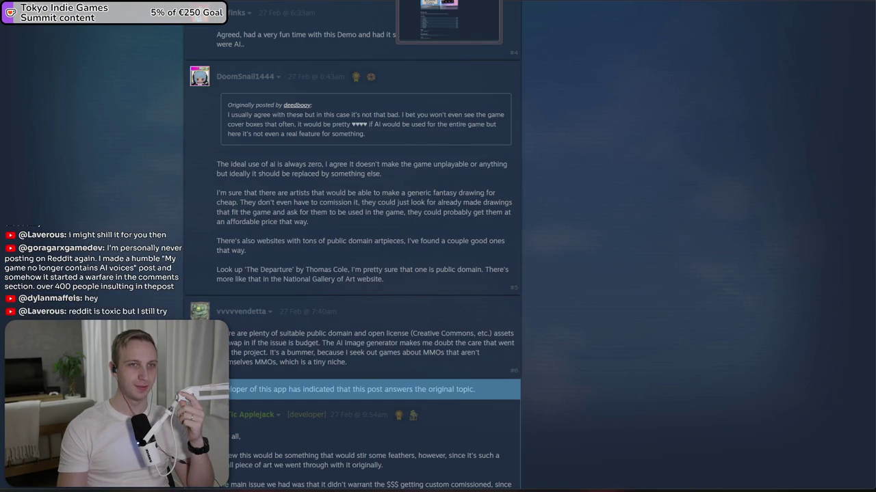
key(ctrl+Tab)
scroll(592, 395, up, 6)
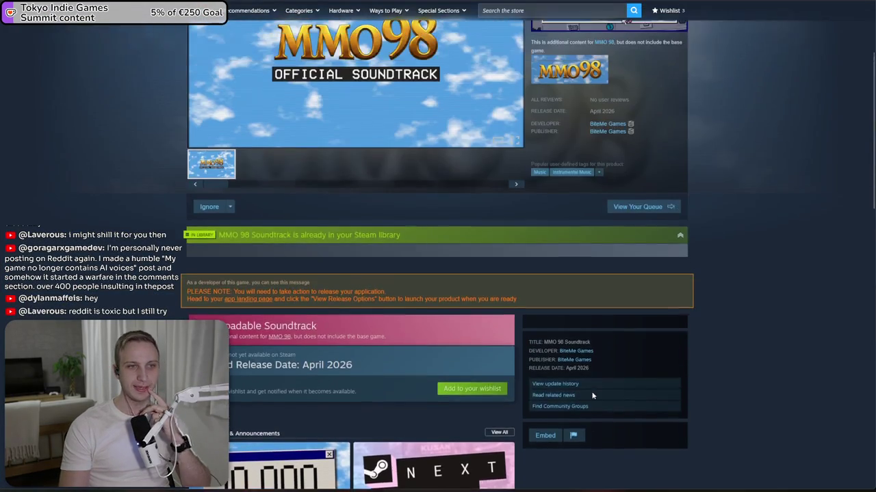
scroll(592, 395, up, 3)
key(ctrl+Tab)
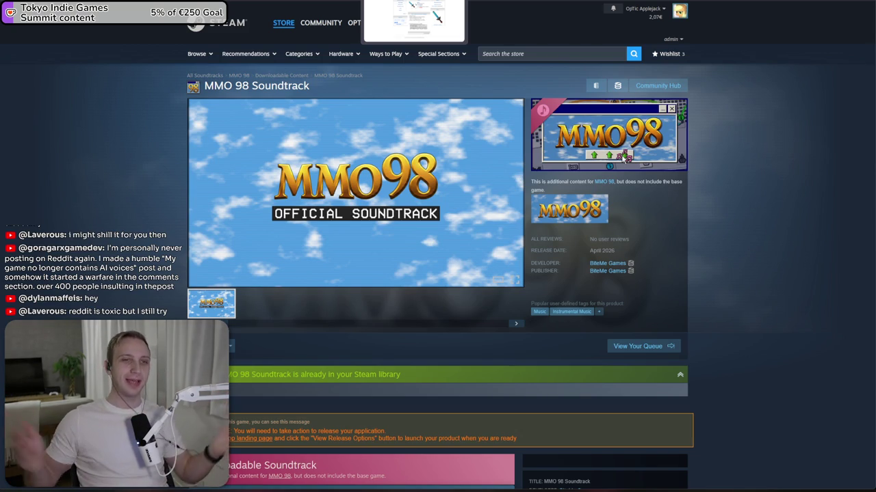
- Highlight the MMO 98 Soundtrack title and its note that the base game isn't included, then scroll down
mouse_move(312, 86)
mouse_down()
mouse_move(223, 86)
mouse_move(309, 86)
mouse_up()
click(203, 93)
click(313, 86)
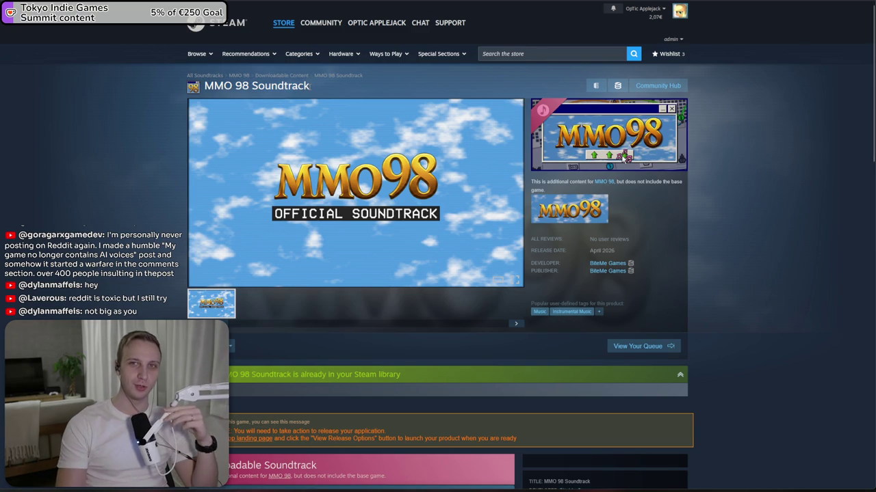
drag(309, 85, 205, 87)
click(208, 89)
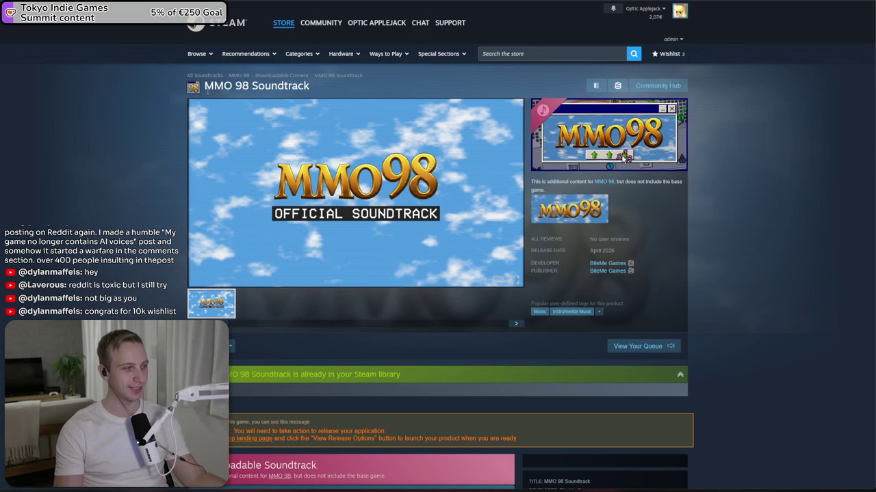
drag(547, 189, 617, 182)
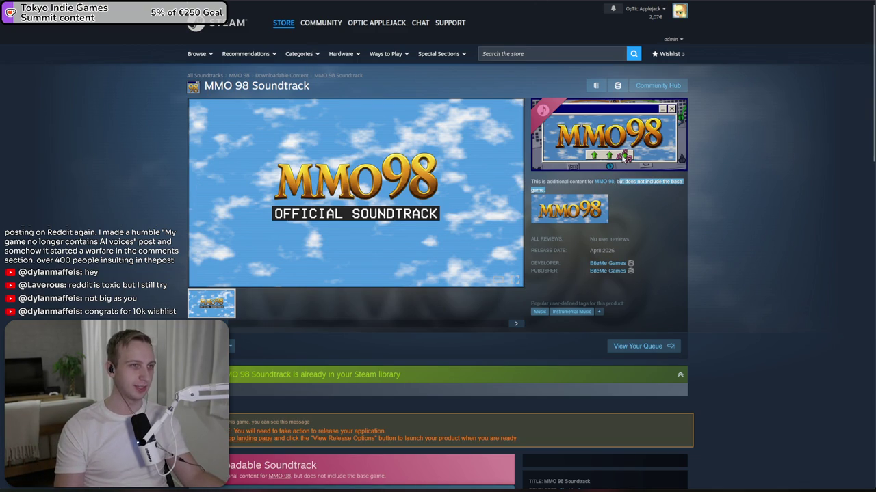
scroll(625, 157, down, 5)
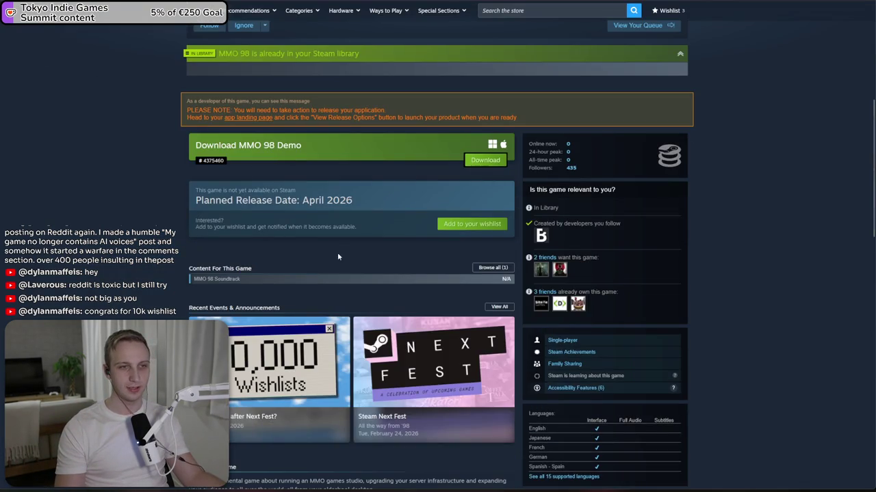
scroll(338, 256, down, 3)
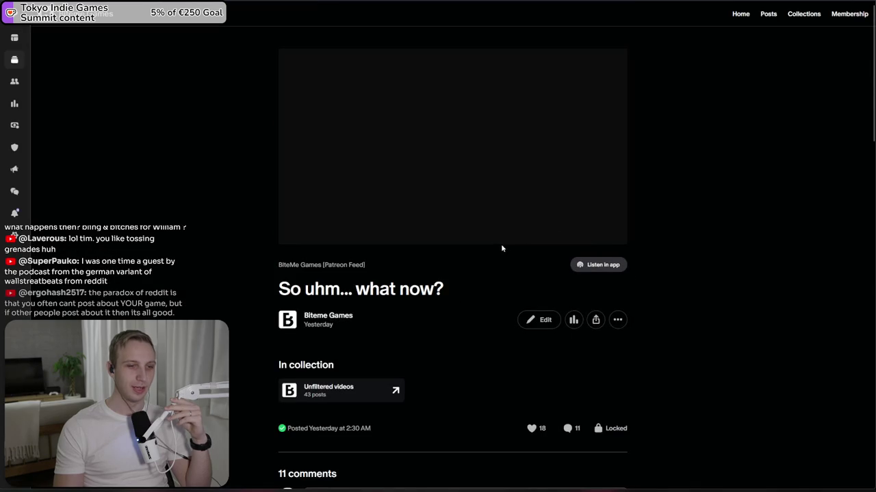
- Skip the 'So uhm... what now?' video to 7:00 and read the congratulations comments below
click(416, 155)
click(384, 234)
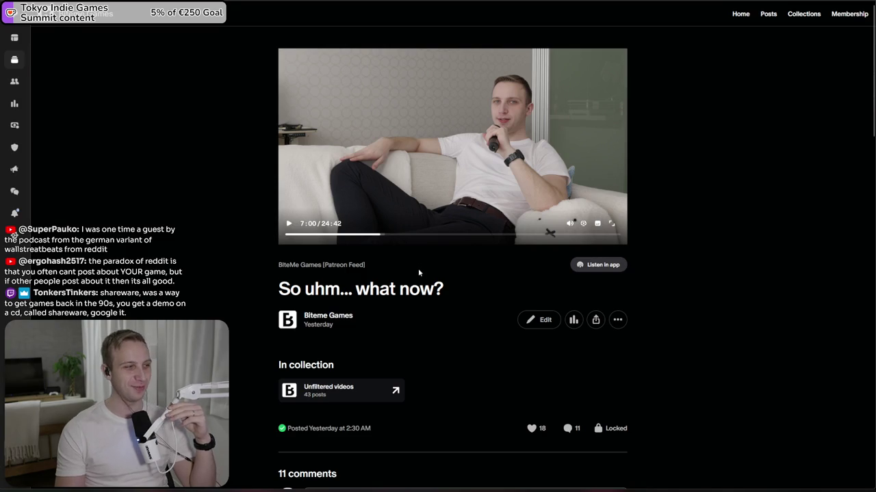
scroll(418, 268, down, 1)
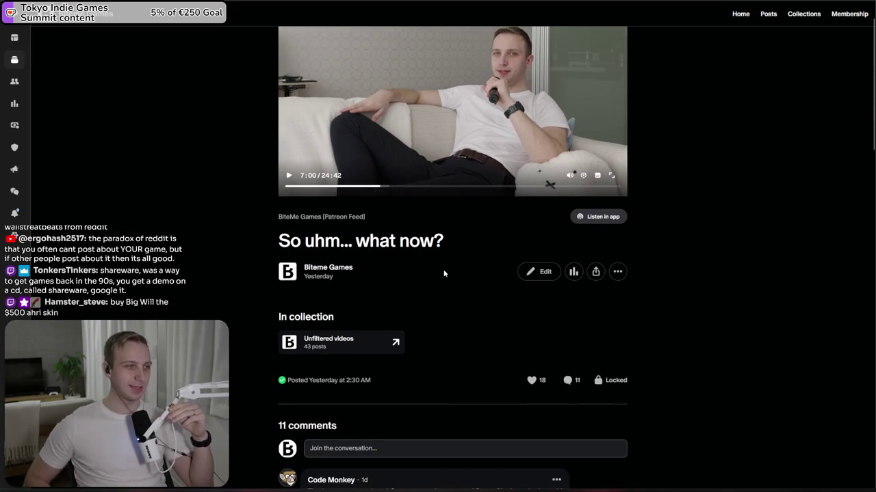
scroll(444, 274, down, 2)
drag(342, 347, 562, 350)
click(561, 350)
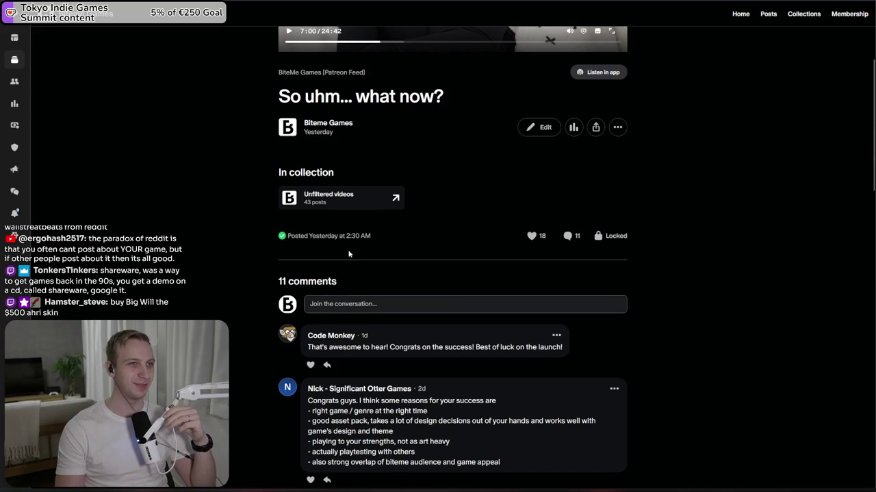
scroll(264, 334, up, 3)
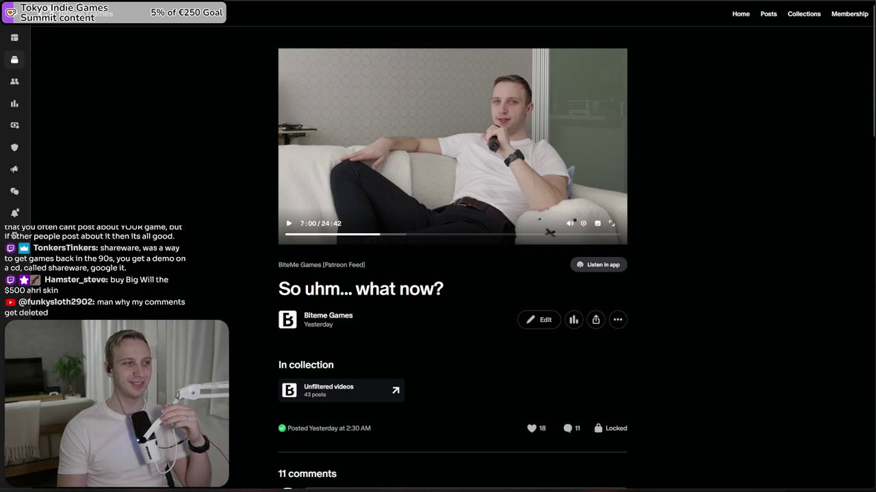
key(ctrl+Tab)
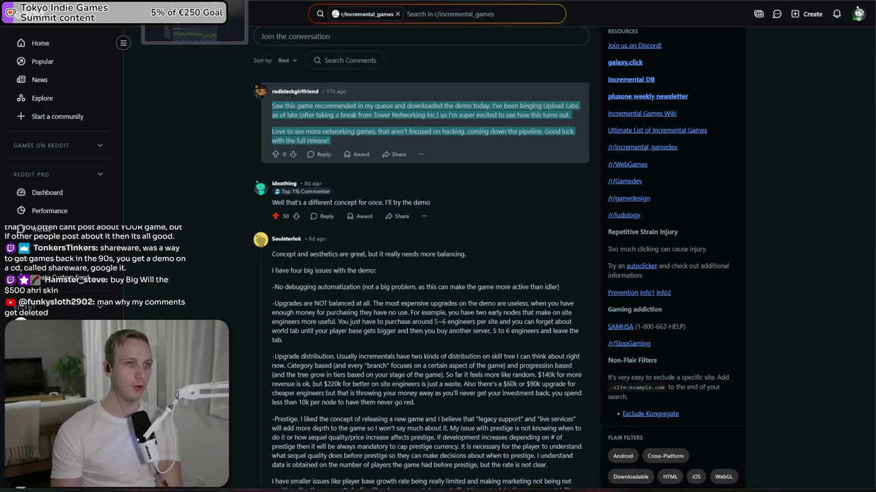
- Look over the SteamDB MMO 98 Demo player chart, then open a new blank tab
key(ctrl+Tab)
key(ctrl+Tab)
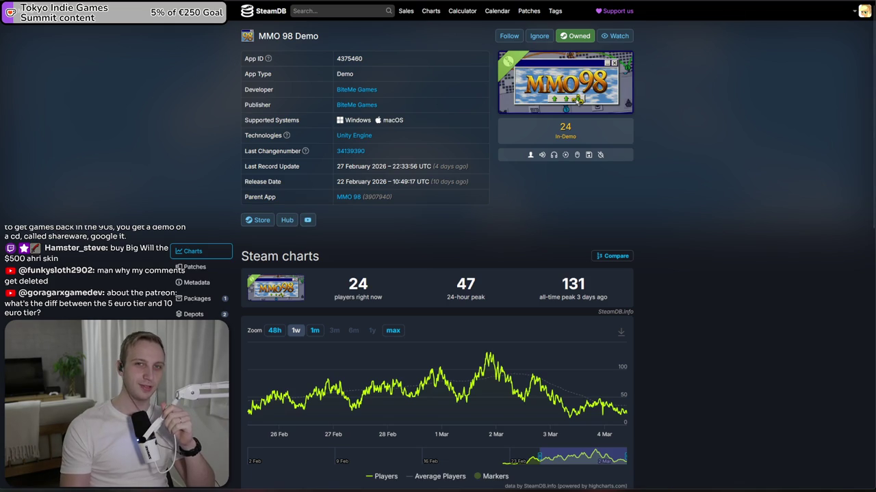
key(ctrl+t)
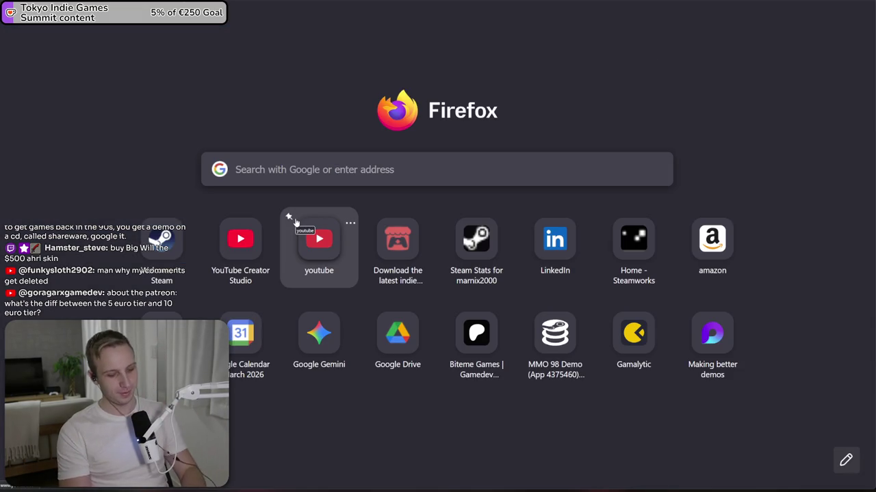
- Open the Biteme Games Patreon page
text(steamdb)
key(Return)
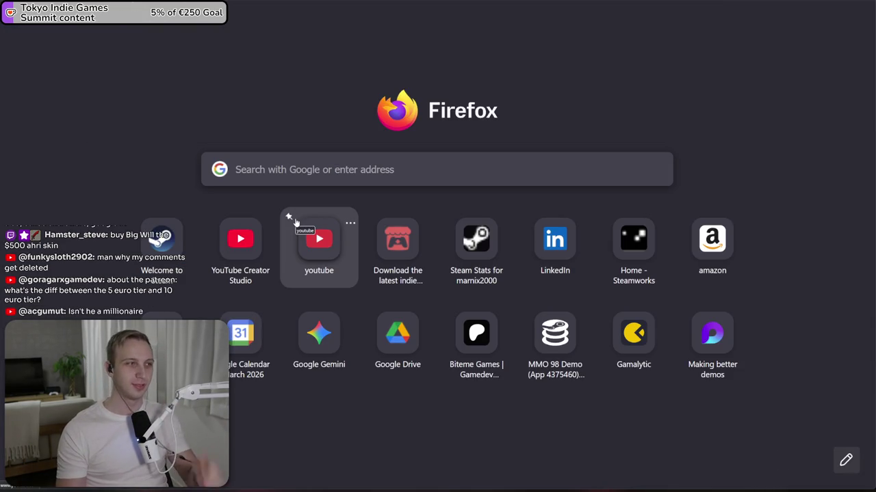
click(186, 213)
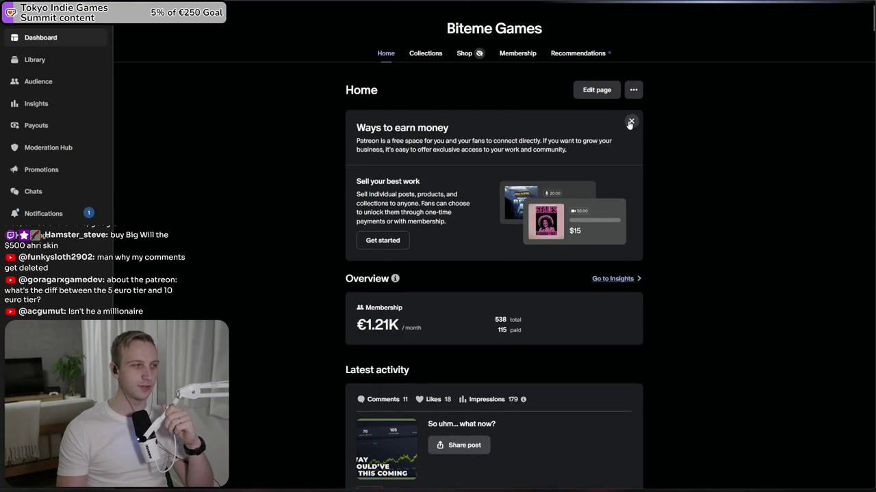
- Expand the Supporter tier's benefit list on the membership tiers, then open the Library
click(518, 62)
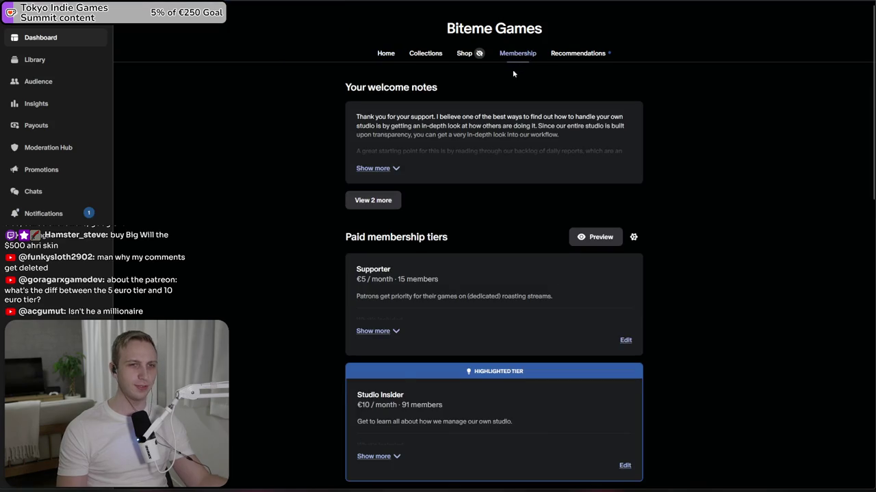
scroll(518, 123, down, 2)
click(374, 281)
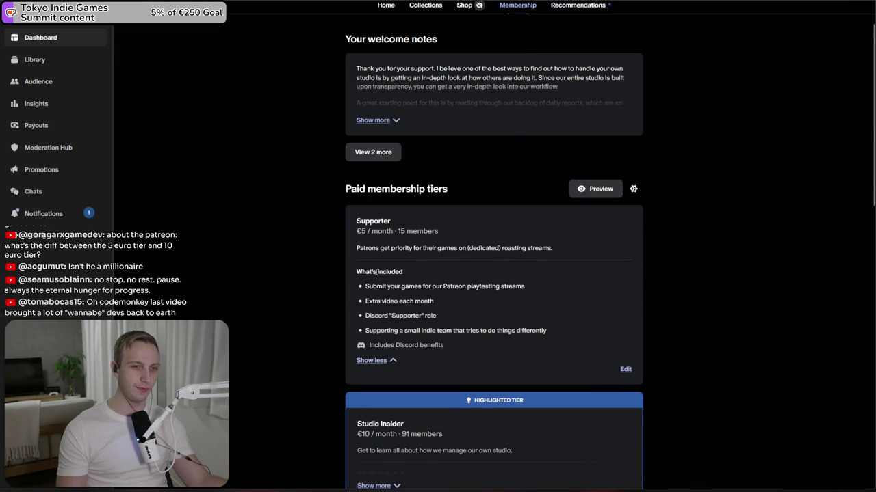
drag(449, 303, 442, 284)
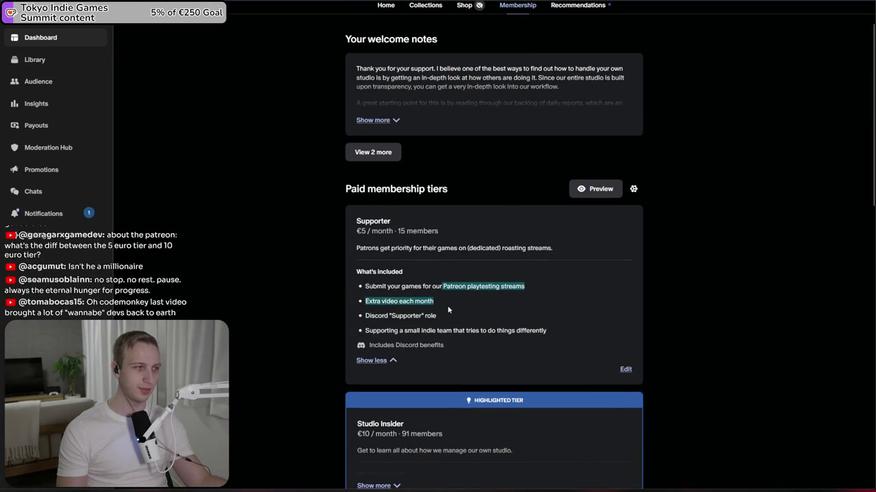
click(449, 310)
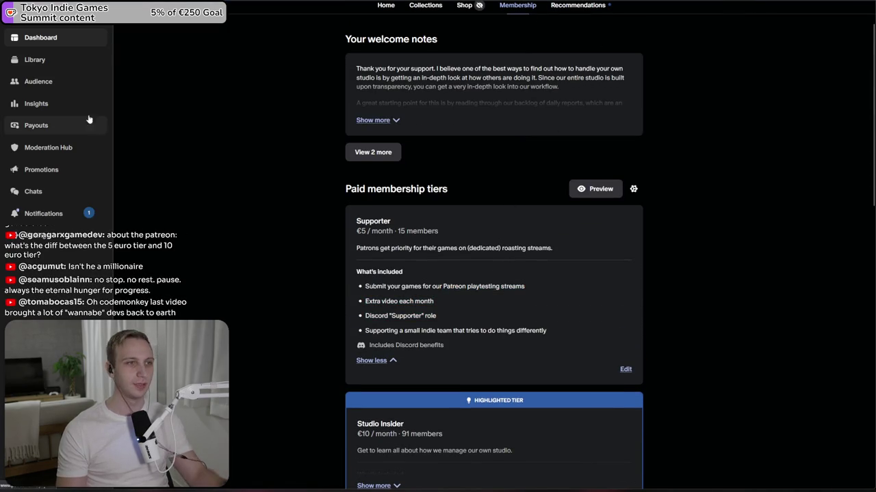
click(65, 61)
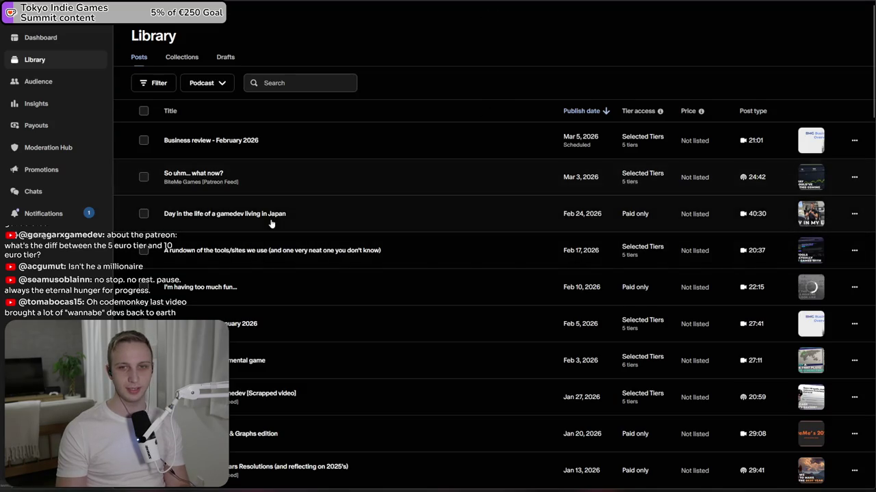
- In the Japan day-in-the-life post, toggle Supporter tier access off and back on
click(315, 209)
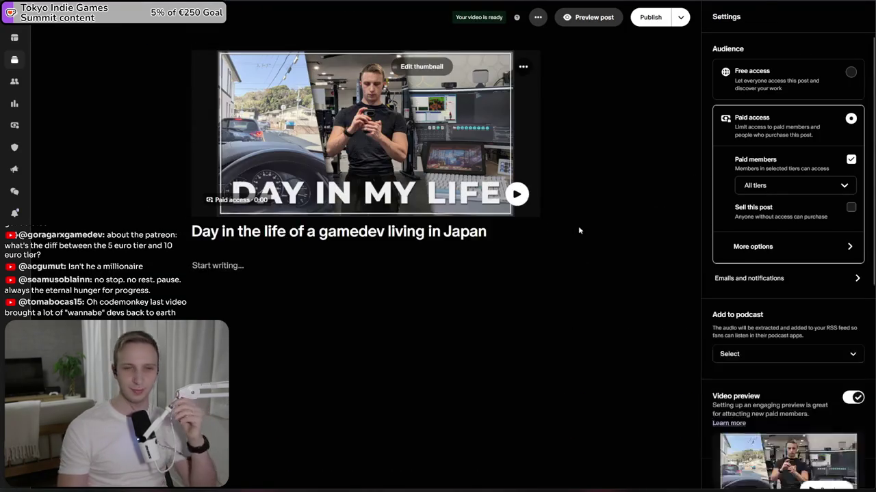
click(797, 186)
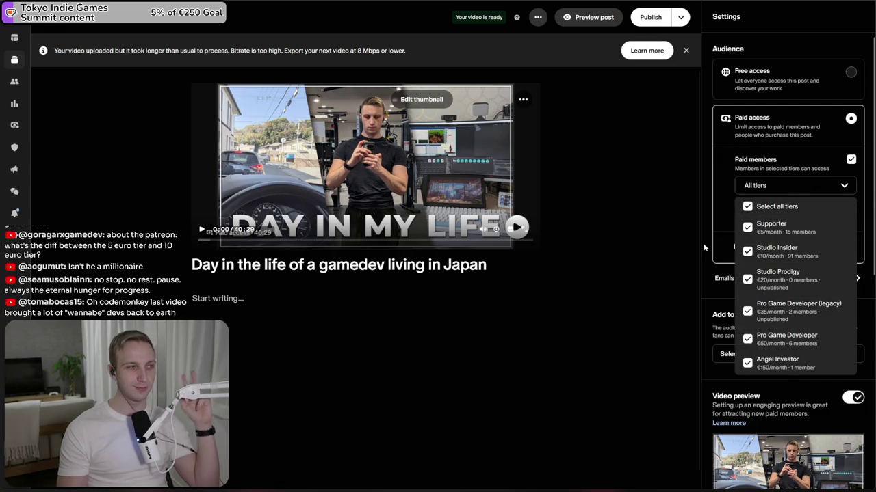
click(748, 228)
click(749, 228)
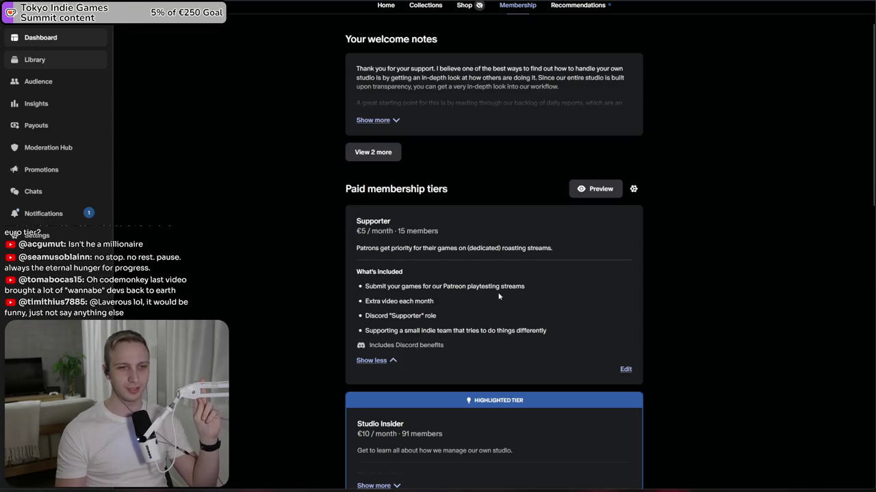
- Look over the Supporter tier's benefits and return to the creator home page
mouse_move(497, 301)
mouse_down()
mouse_move(499, 283)
mouse_move(487, 282)
mouse_move(511, 285)
mouse_up()
click(528, 277)
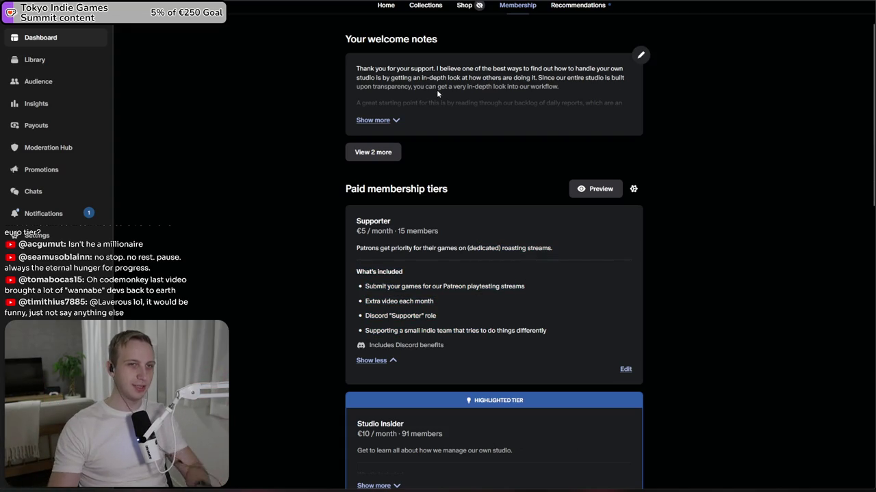
click(384, 9)
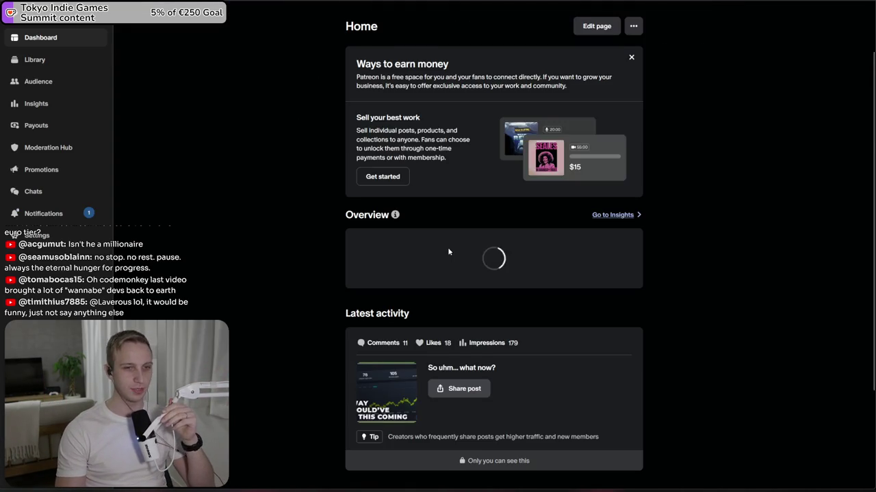
- Expand the pinned cheaper-tier post to its full text
scroll(448, 252, down, 2)
scroll(431, 233, up, 3)
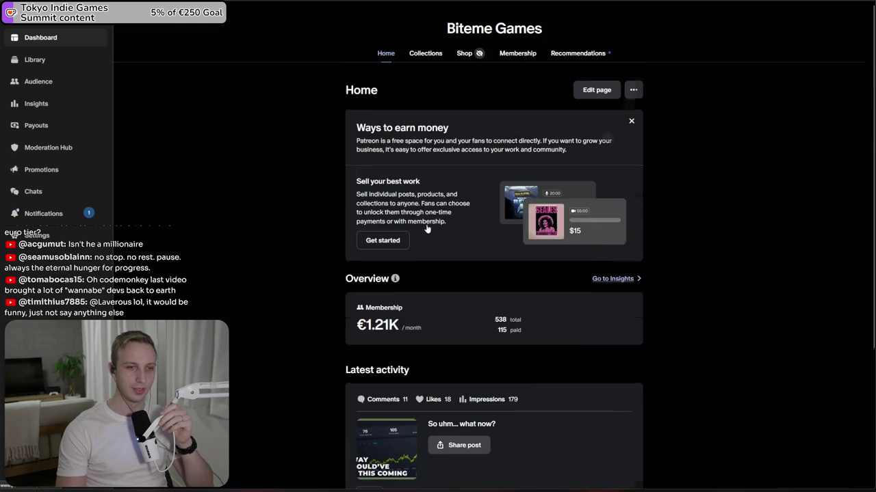
scroll(426, 229, down, 10)
click(386, 372)
scroll(369, 298, down, 3)
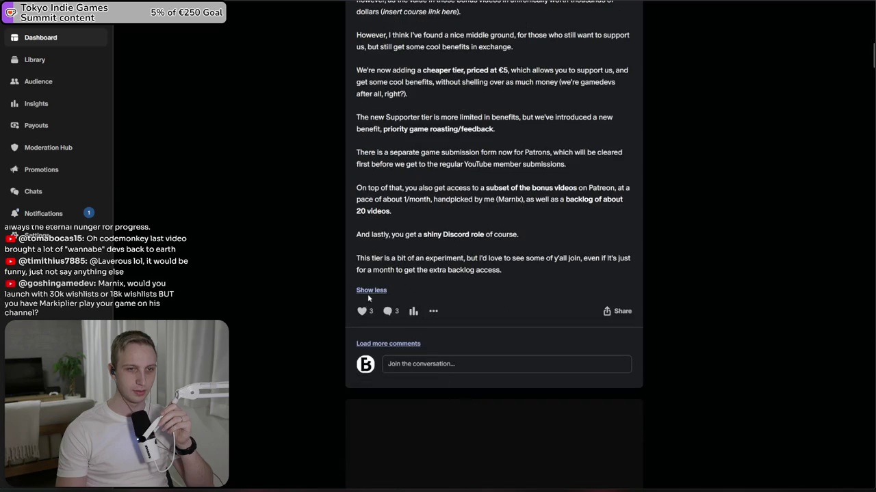
- Read the bonus-video, Discord and game submission form paragraphs, then switch to the Reddit tab
mouse_move(507, 272)
mouse_down()
mouse_move(529, 267)
mouse_move(356, 258)
mouse_move(520, 145)
mouse_move(355, 150)
mouse_up()
click(521, 146)
triple_click(479, 157)
click(603, 141)
triple_click(603, 165)
click(604, 165)
triple_click(601, 171)
scroll(522, 164, up, 2)
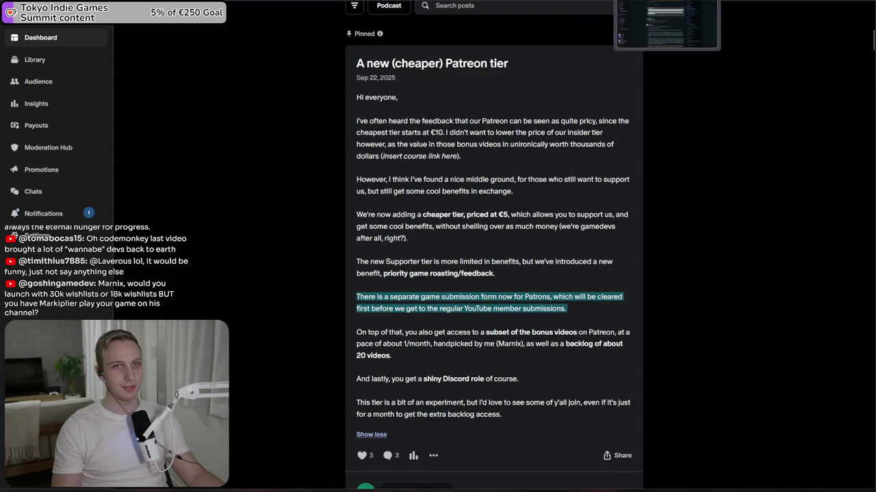
key(ctrl+Tab)
text(youtube.com/@codemo)
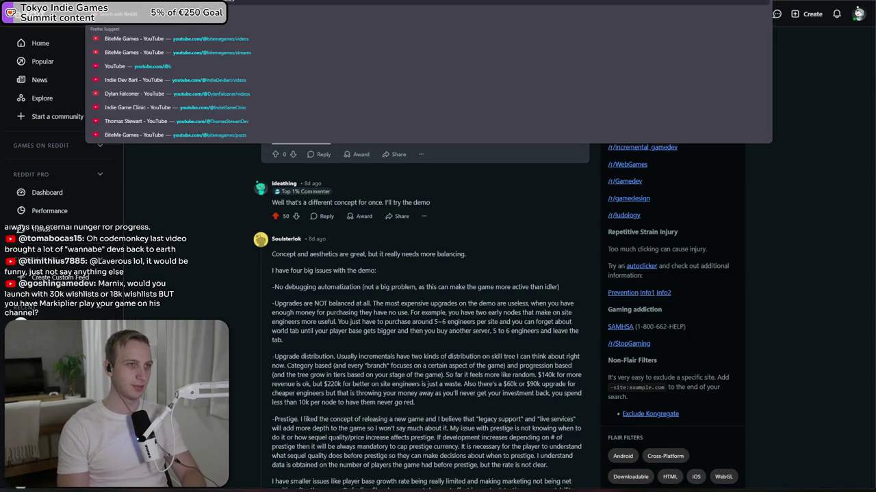
key(Return)
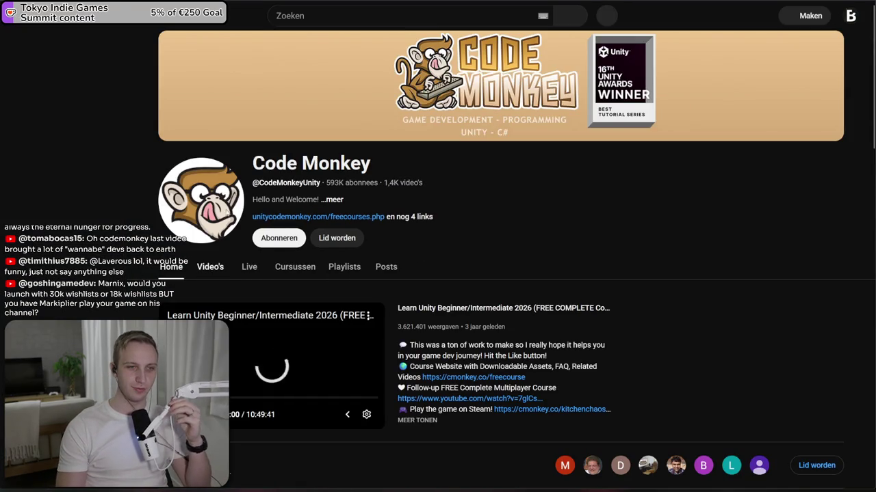
click(212, 265)
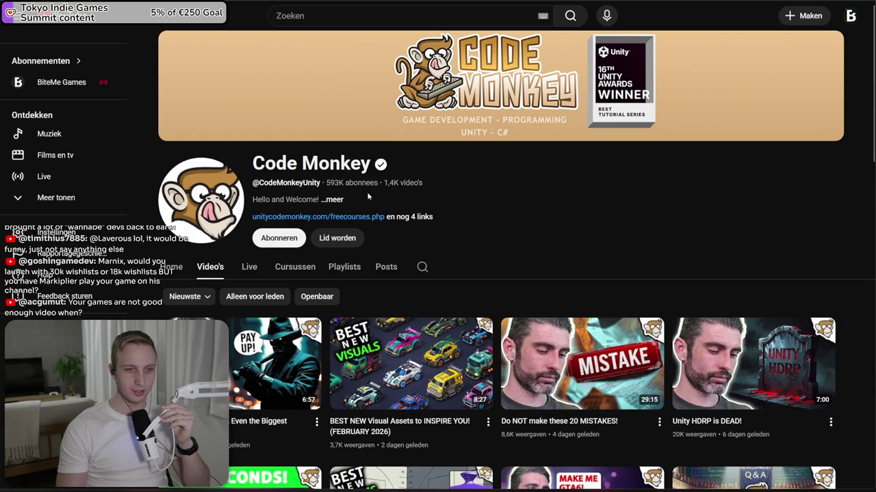
scroll(371, 178, down, 1)
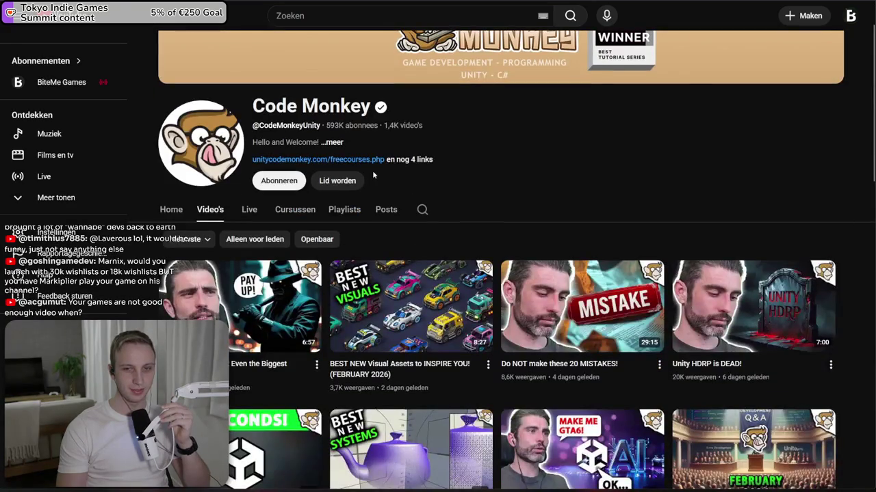
scroll(373, 176, down, 3)
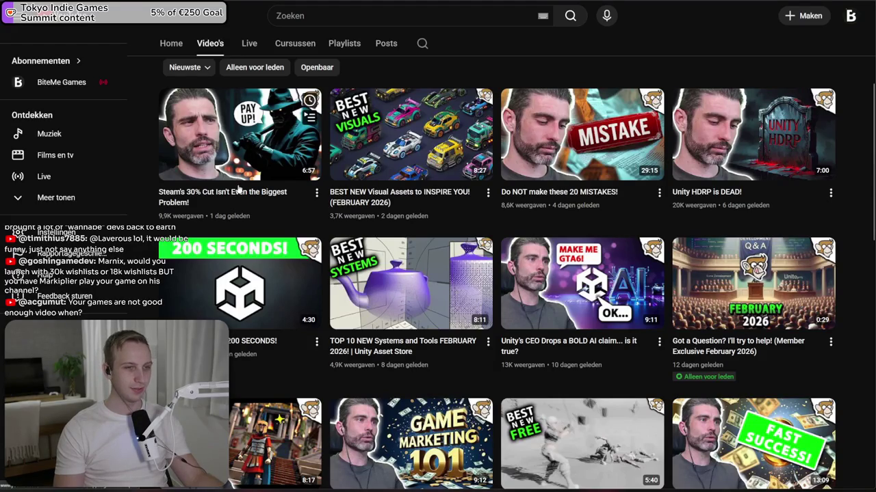
mouse_move(235, 190)
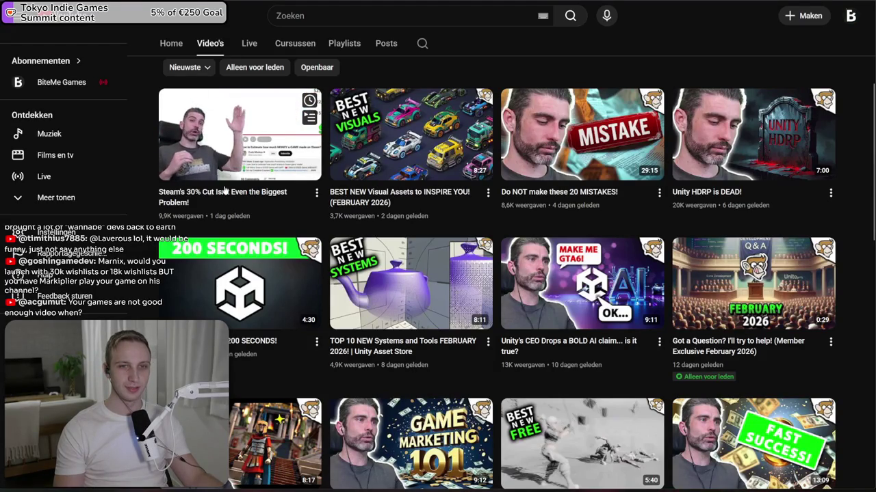
mouse_move(593, 176)
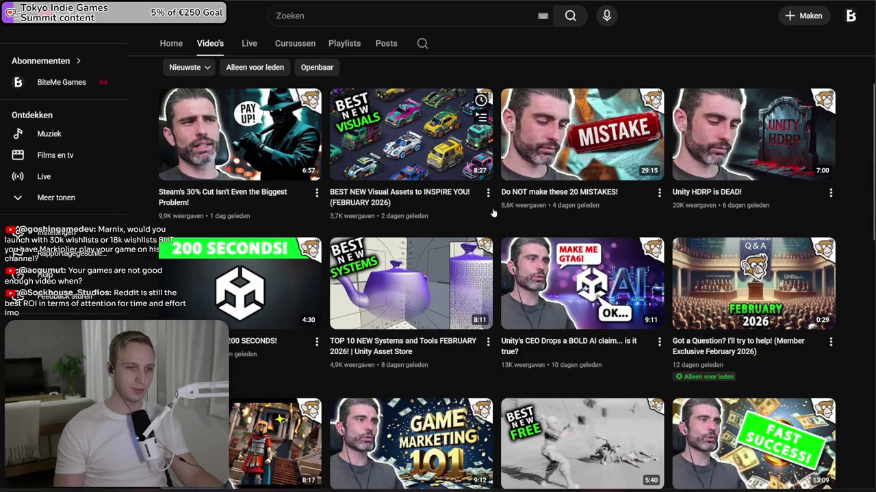
scroll(492, 214, up, 4)
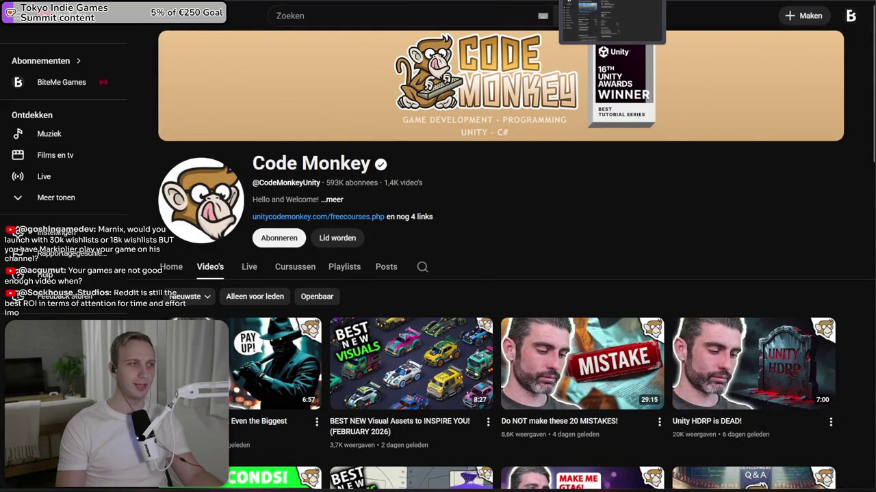
- Glance at YouTube Studio, then open Code Monkey's newest video about Steam's cut
click(602, 1)
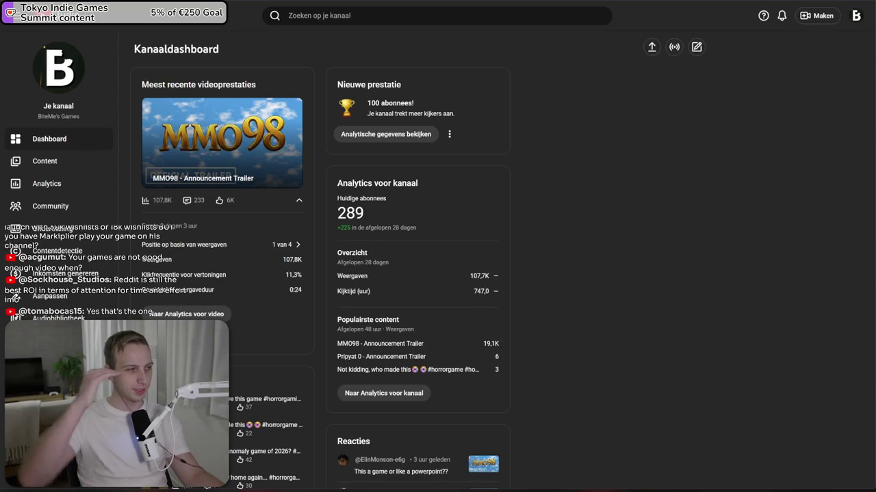
key(ctrl+shift+Tab)
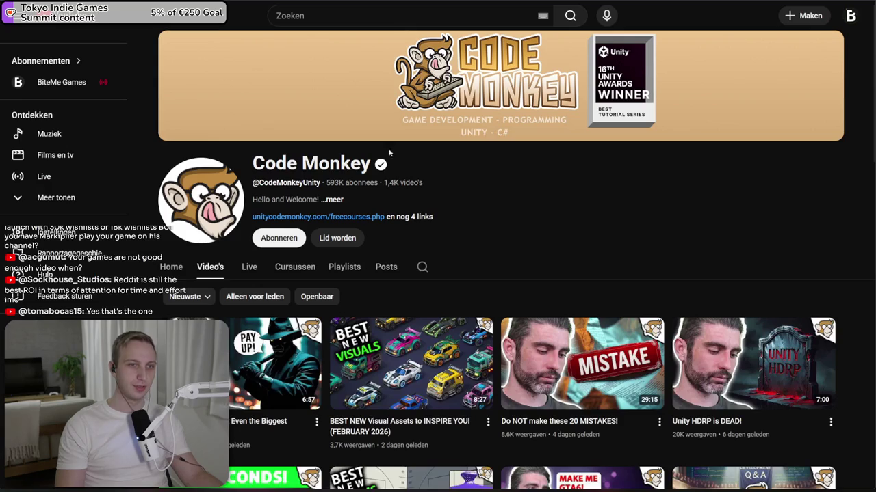
click(287, 357)
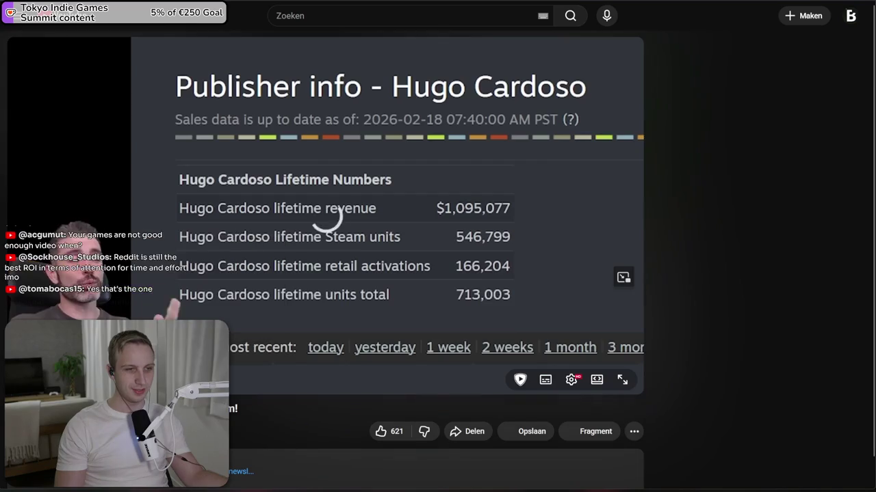
- Skip ahead to the publisher sales slide, then head to the subscriptions feed
click(260, 301)
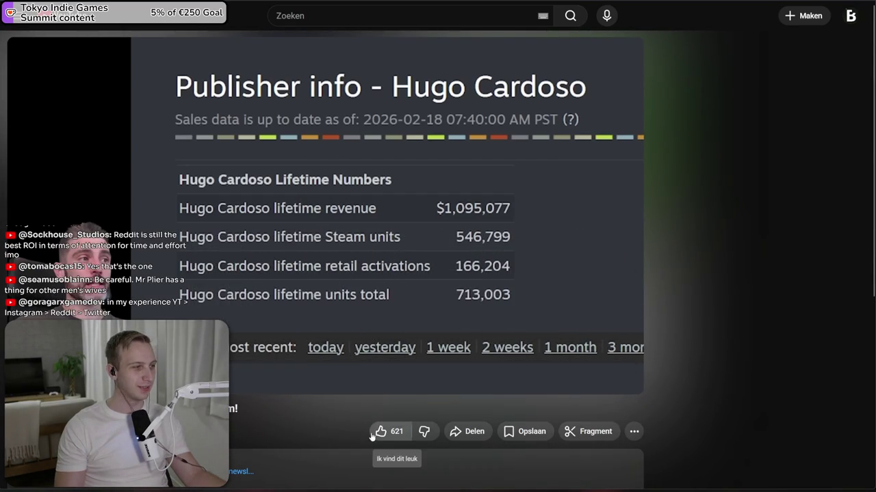
scroll(335, 356, down, 3)
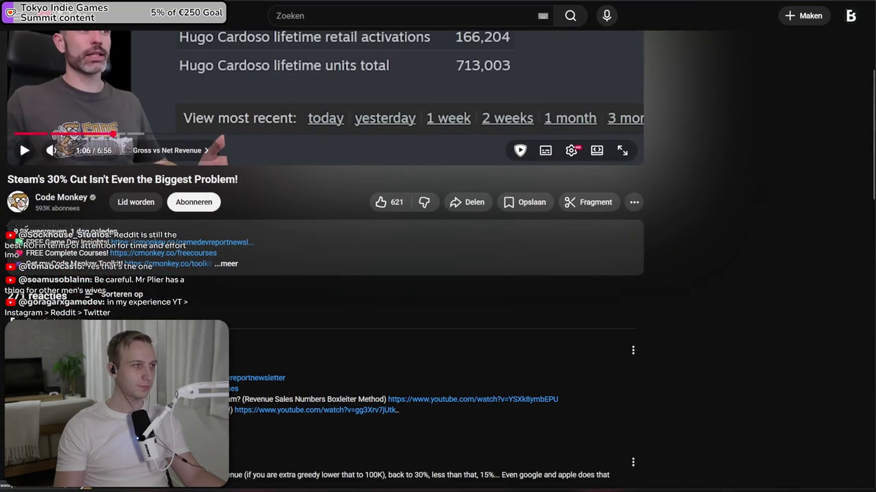
key(F5)
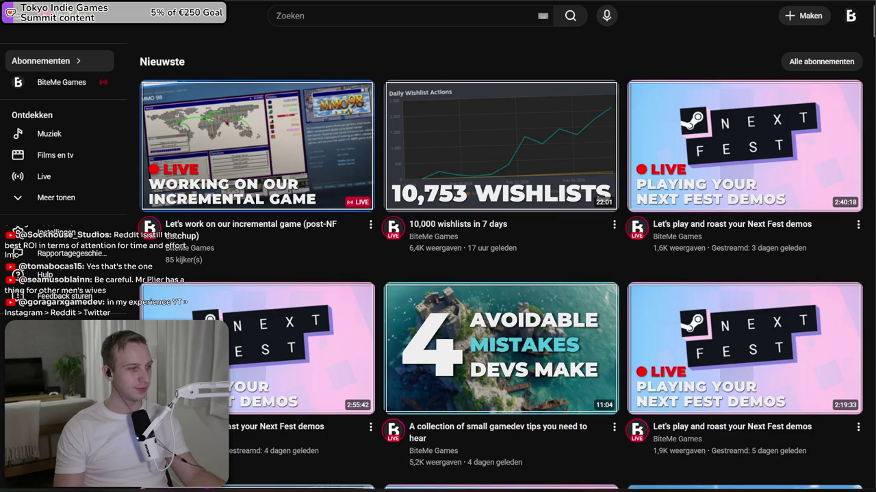
- Open the YouTube Studio channel dashboard and check the current subscriber count
click(850, 15)
click(762, 173)
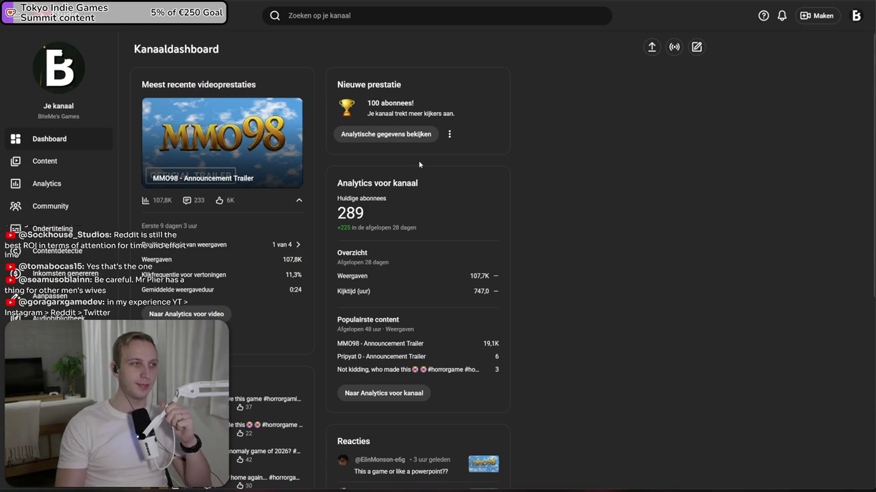
drag(424, 187, 419, 229)
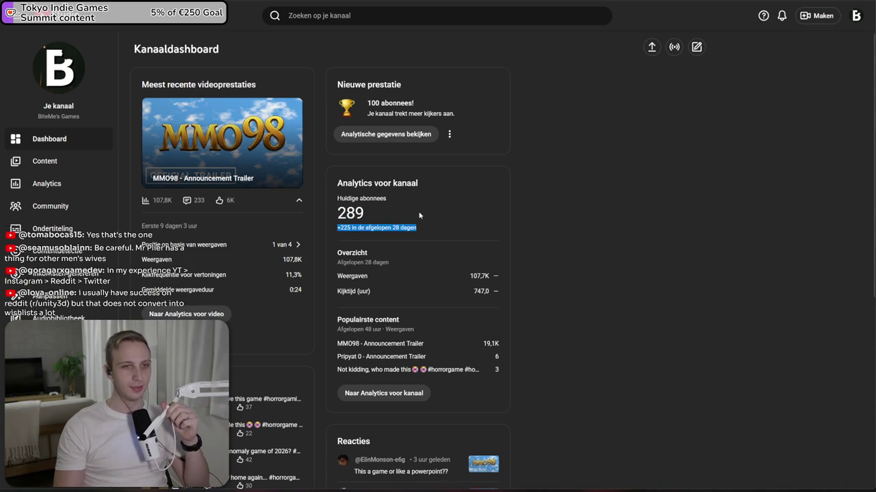
click(645, 176)
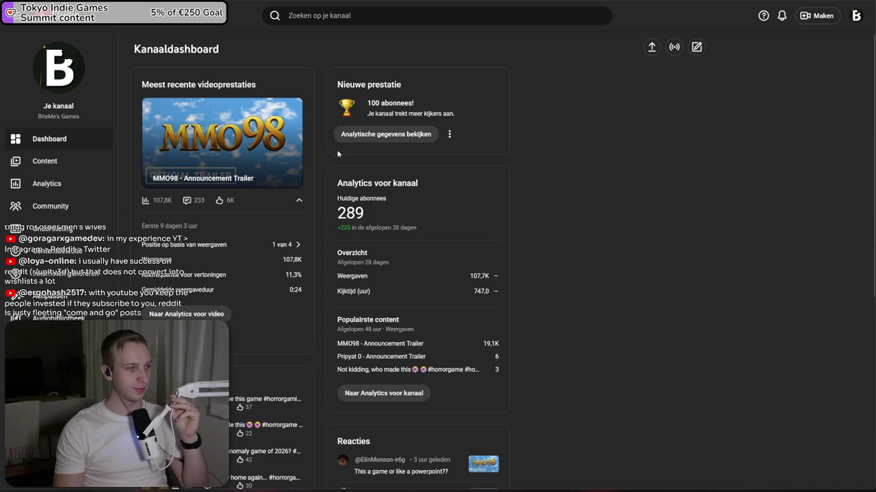
- Peek at the channel account options, then move to the next browser tab
click(861, 21)
click(706, 130)
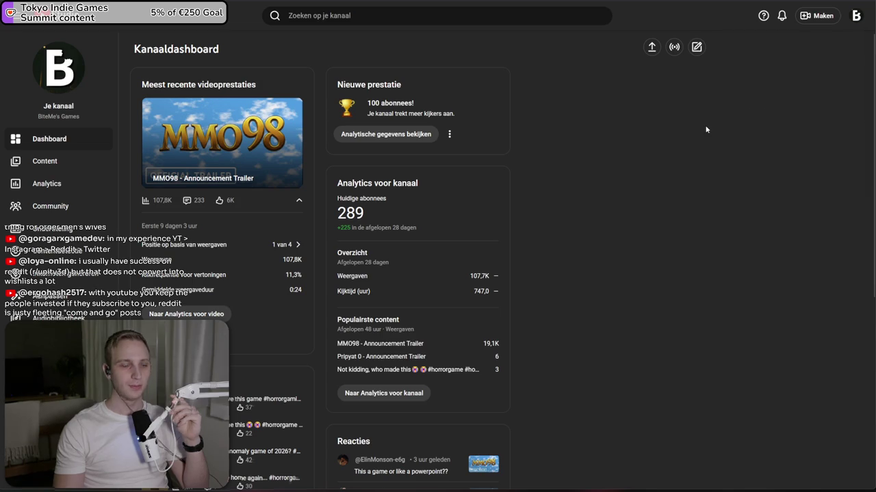
key(ctrl+Tab)
key(ctrl+Tab)
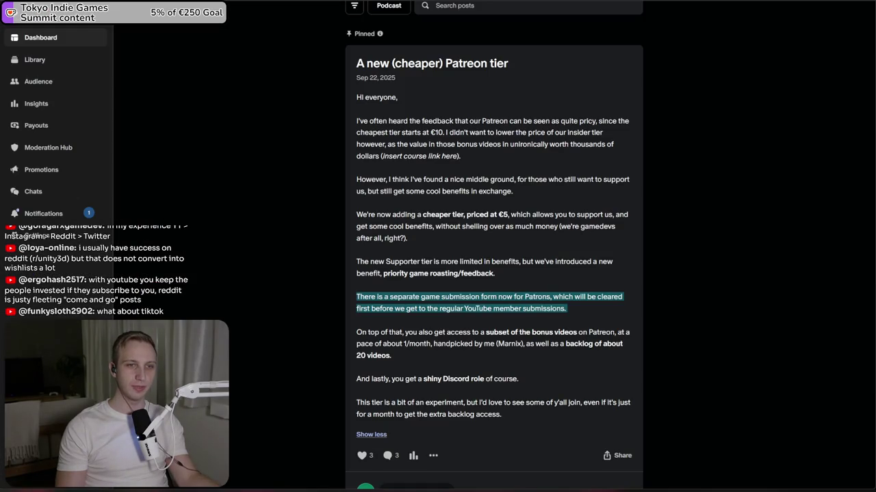
- Close the unsaved Patreon post editor, confirming Leave page, and highlight the MMO98 release countdown
key(ctrl+Tab)
key(ctrl+w)
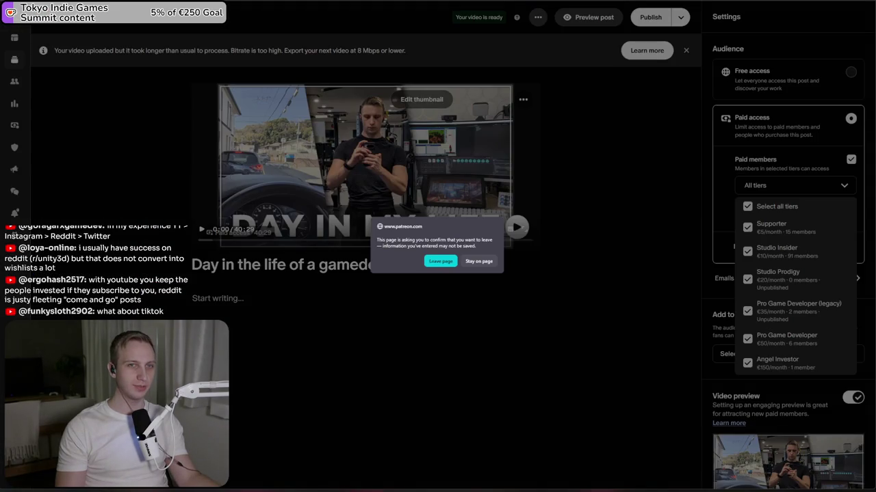
click(443, 261)
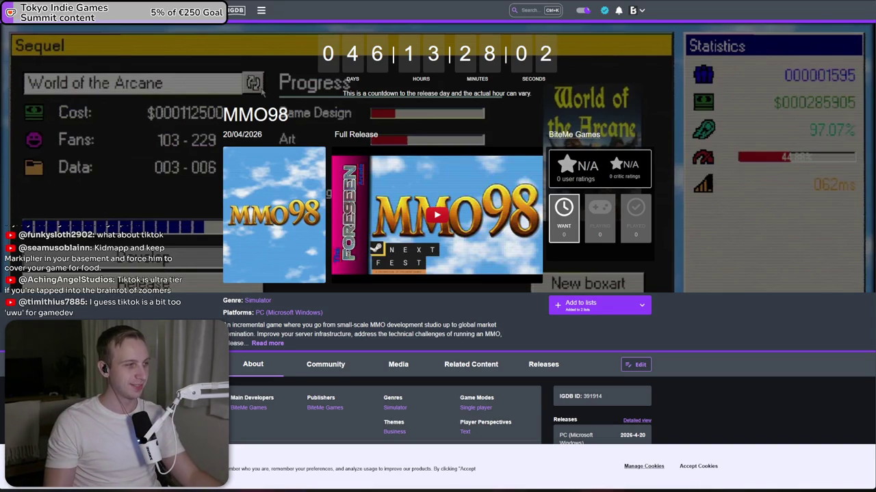
drag(326, 77, 559, 70)
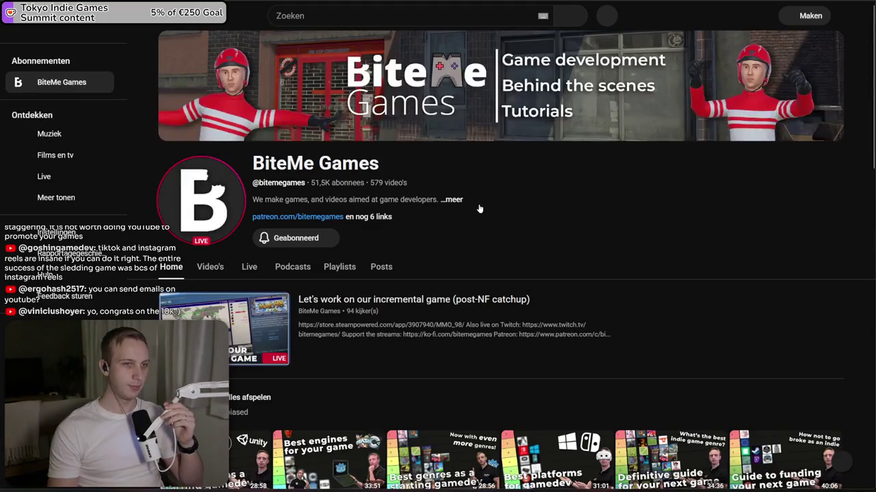
- Open the BiteMe Games channel's full About details
click(453, 201)
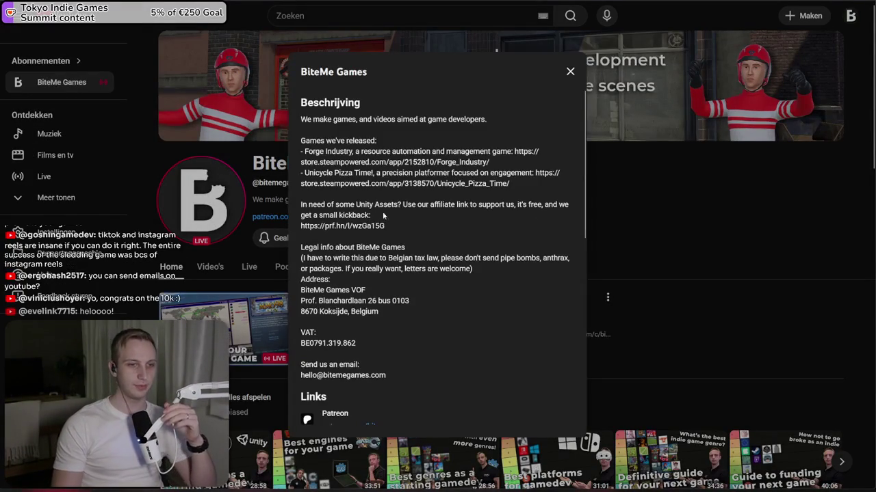
- Reveal the channel's contact e-mail by passing the reCAPTCHA check, then select the address
scroll(412, 277, down, 2)
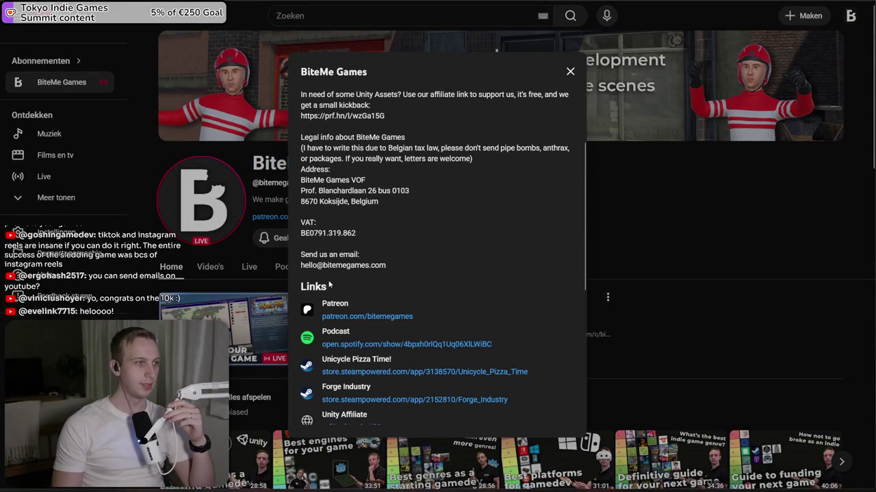
mouse_move(387, 273)
mouse_down()
mouse_move(301, 267)
mouse_move(462, 270)
mouse_up()
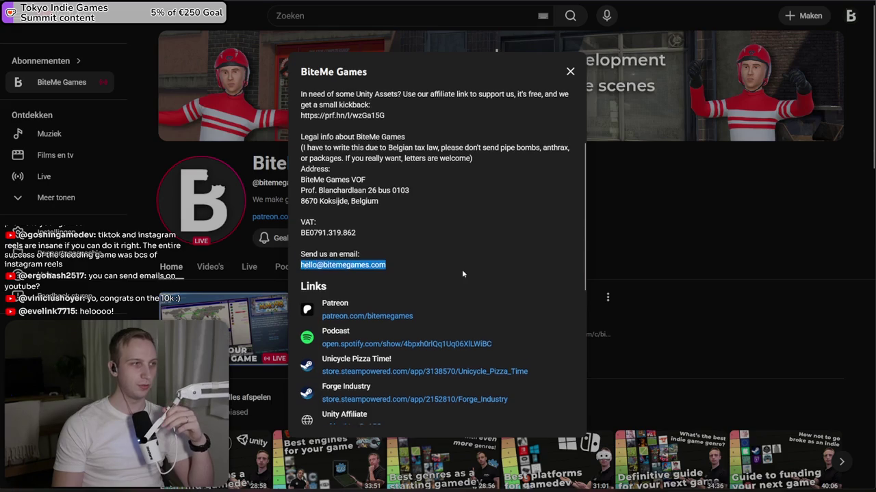
scroll(462, 270, down, 4)
scroll(445, 279, up, 1)
click(383, 314)
scroll(363, 287, down, 1)
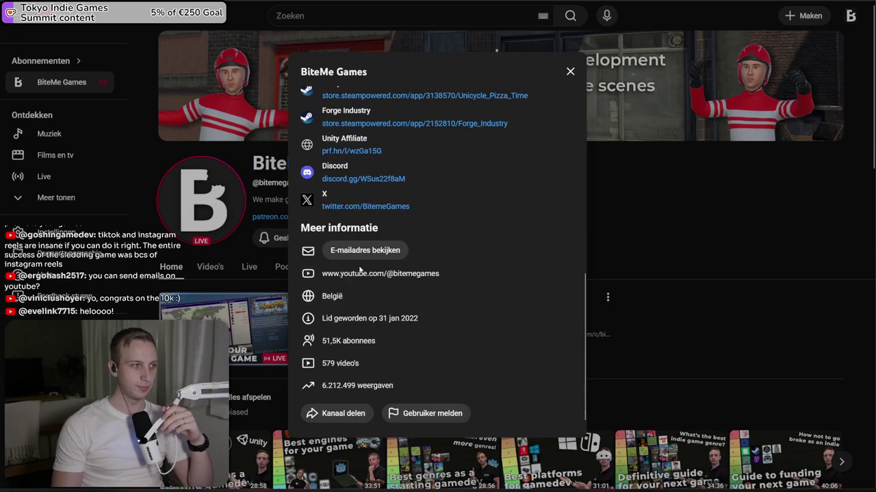
click(345, 254)
click(336, 260)
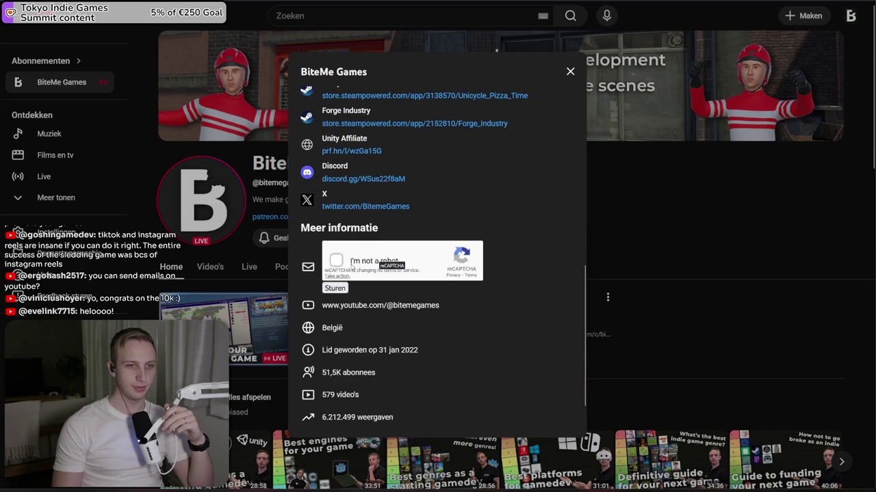
click(335, 288)
drag(420, 253, 325, 277)
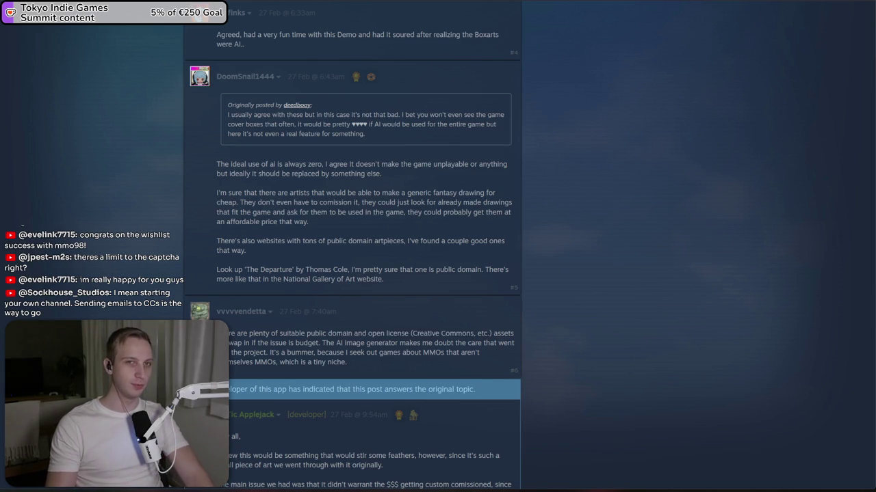
- Return to the BiteMe Games Studio dashboard and list other channels via the account menu
key(ctrl+Tab)
key(ctrl+Tab)
key(ctrl+Tab)
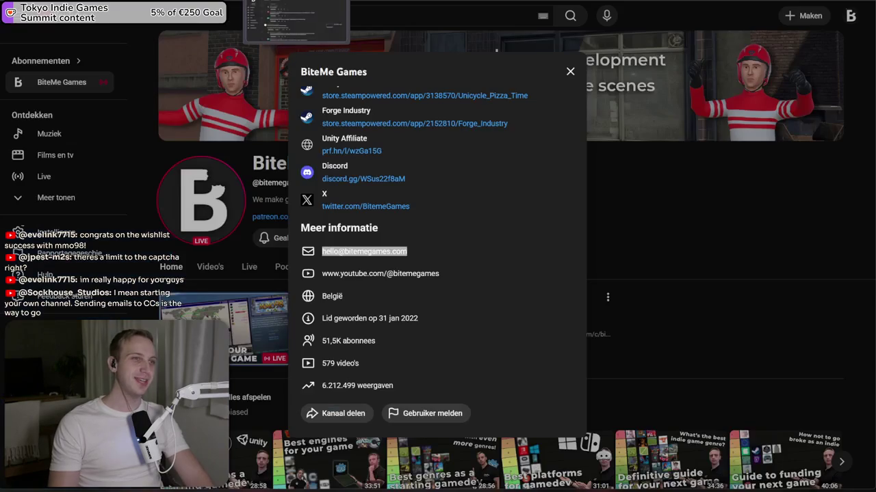
click(95, 138)
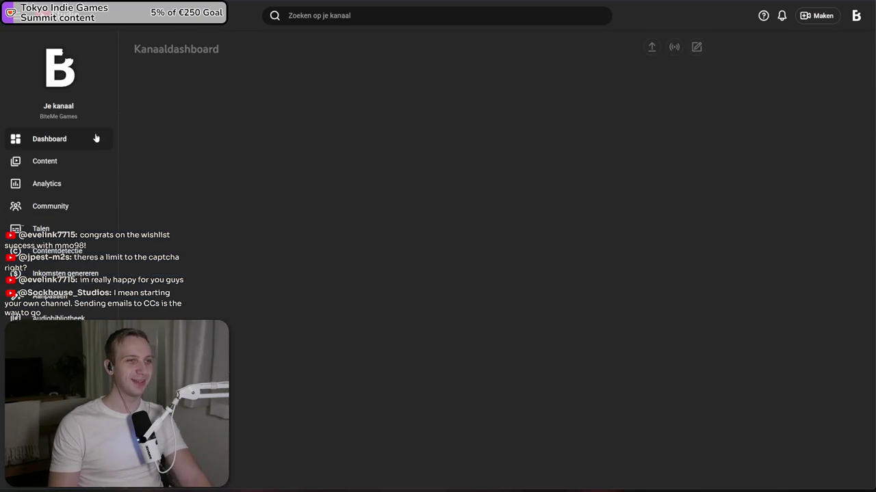
click(855, 15)
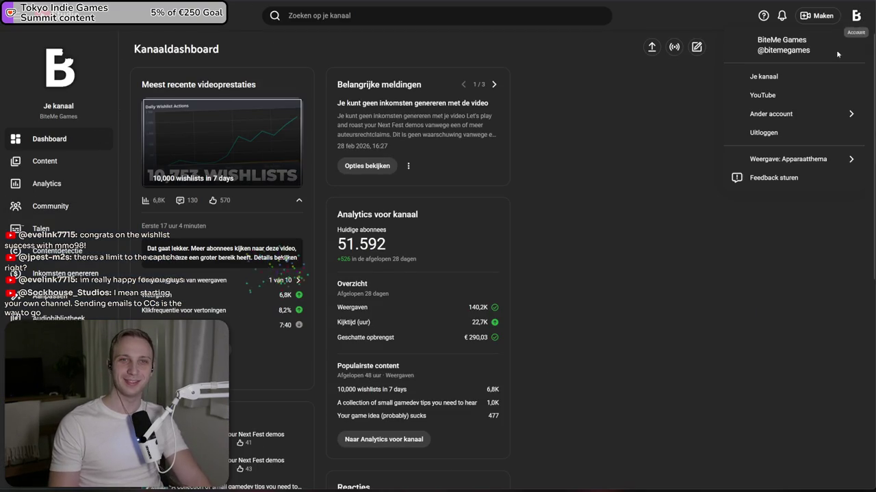
click(822, 118)
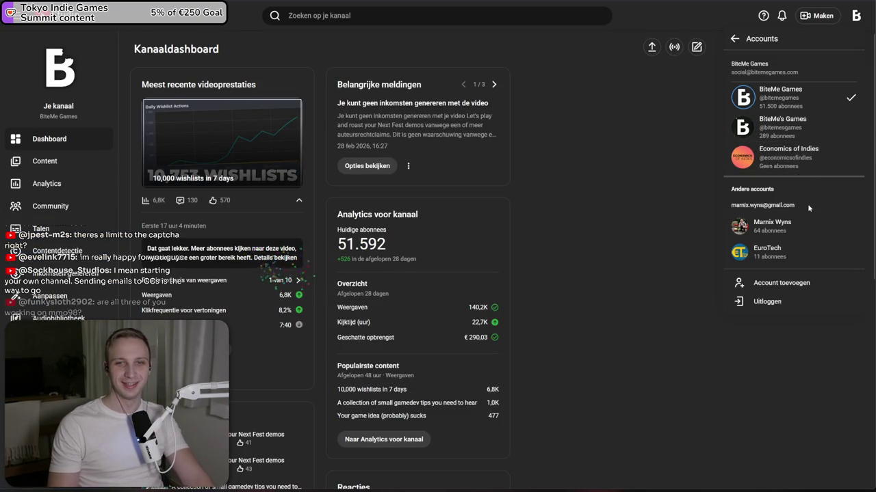
- Switch to the BiteMe's Games channel and check its MMO98 trailer's 107,8K views figure
click(772, 125)
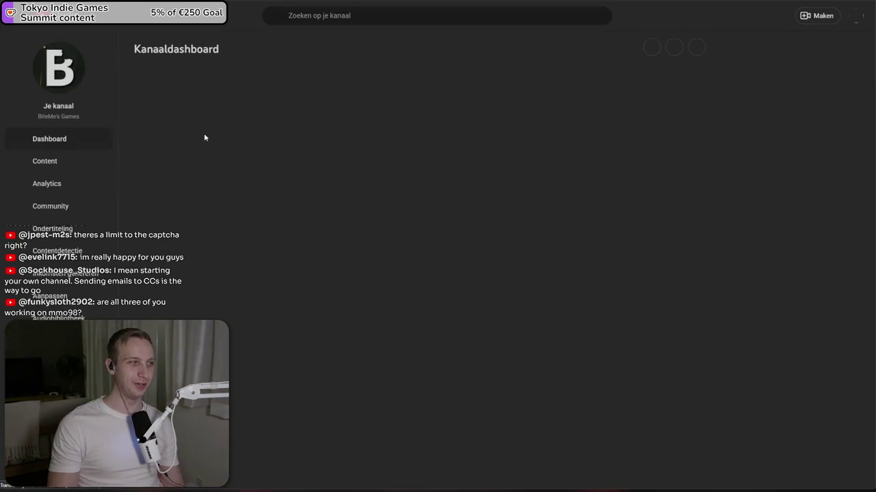
double_click(155, 201)
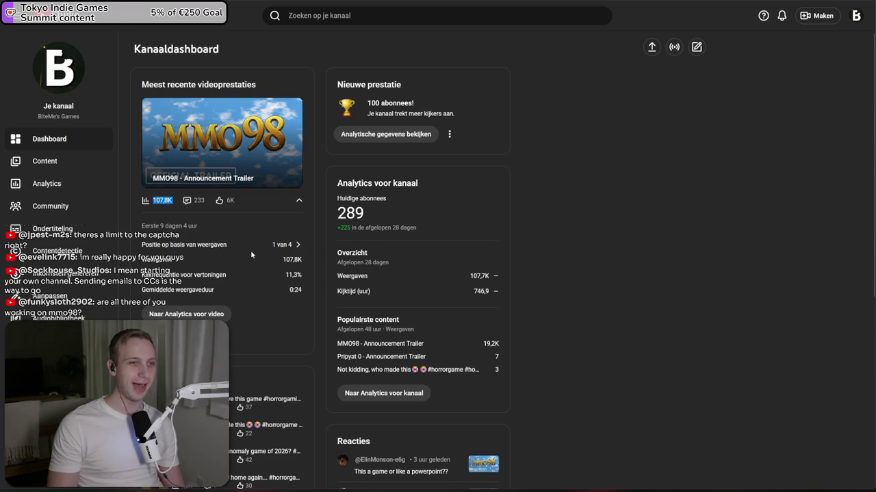
scroll(338, 265, down, 1)
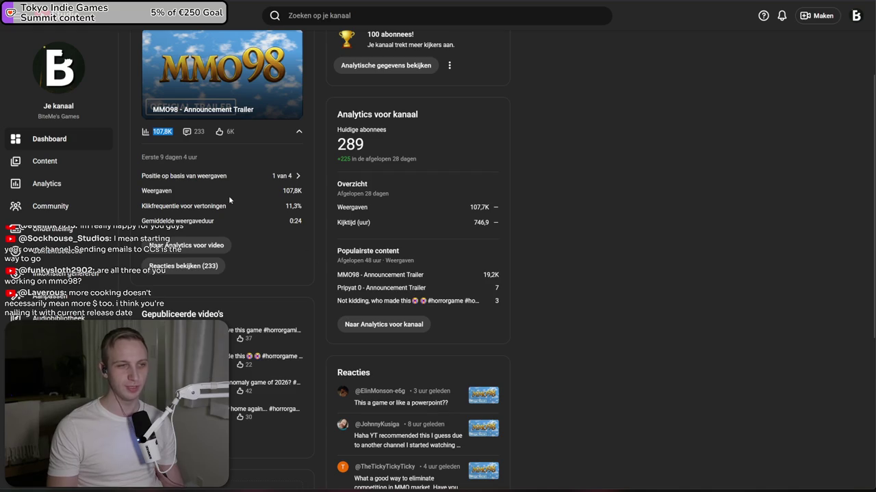
click(855, 15)
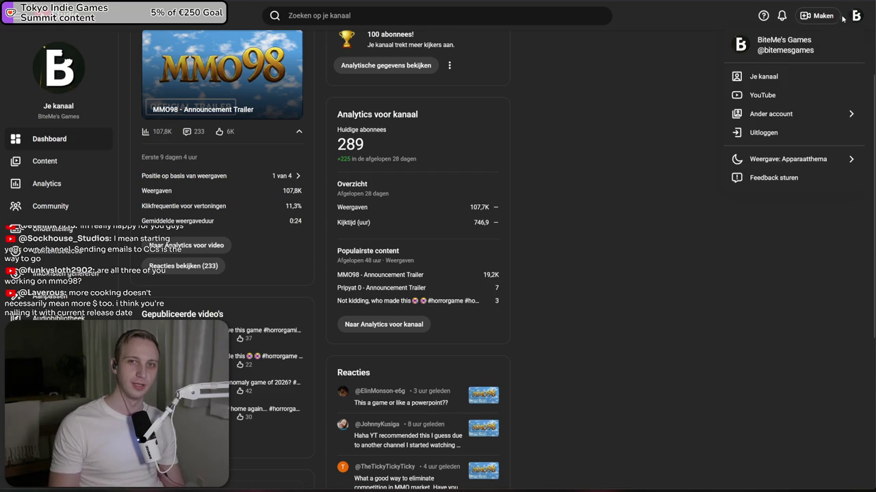
- Switch back to the main BiteMe Games channel and scroll through its dashboard
click(803, 118)
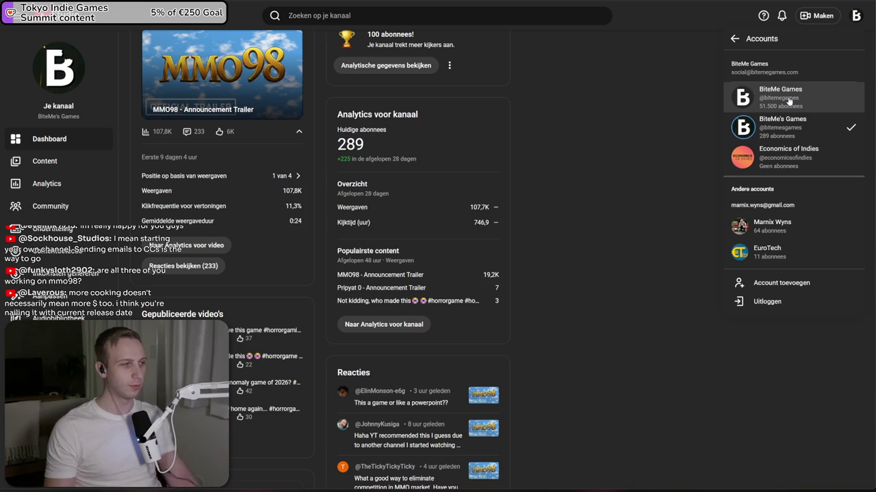
click(789, 101)
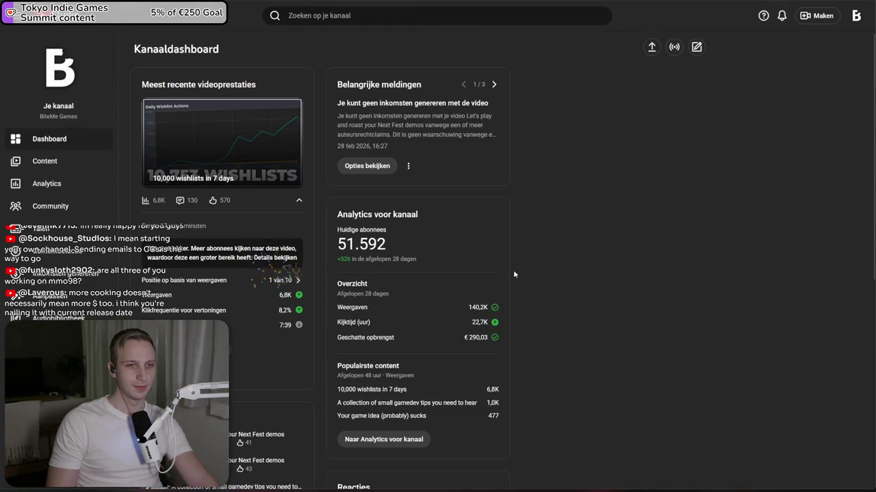
scroll(508, 275, down, 1)
scroll(506, 277, down, 1)
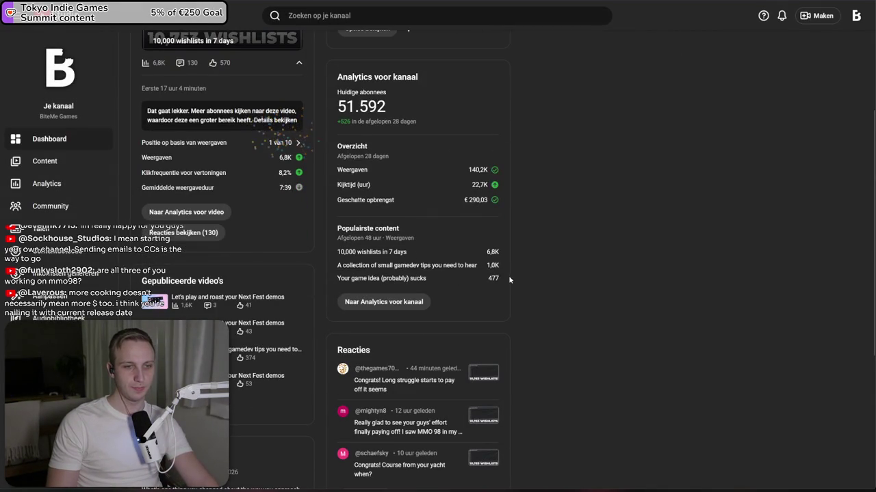
- Look over the first comment and the most popular content figures on the dashboard
triple_click(377, 382)
click(377, 381)
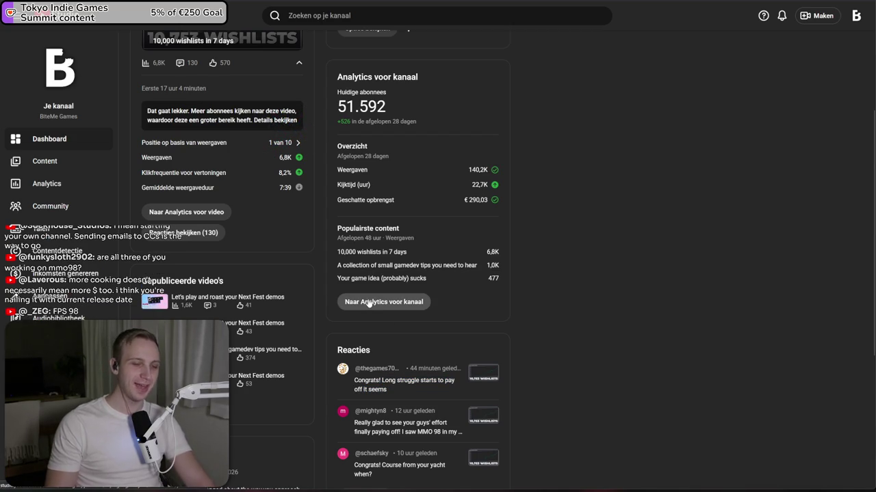
drag(536, 249, 494, 283)
click(494, 283)
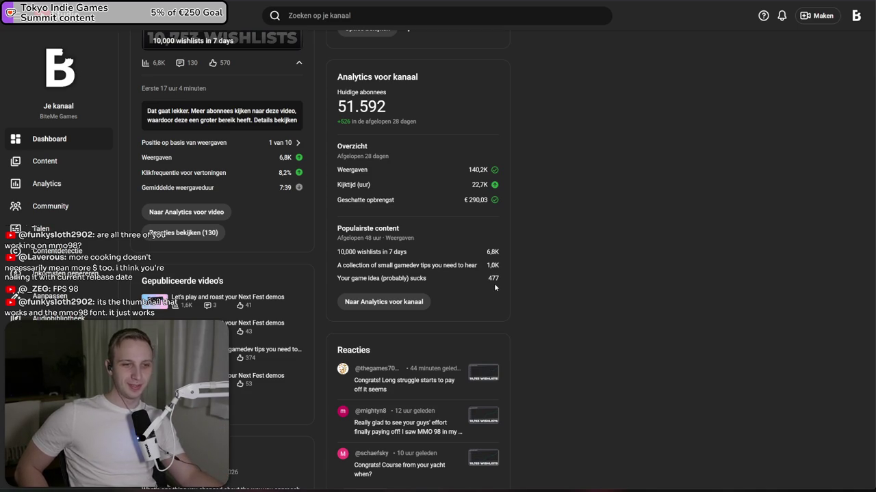
- Page through the important notices to the last one and bring up its options menu
scroll(695, 181, up, 2)
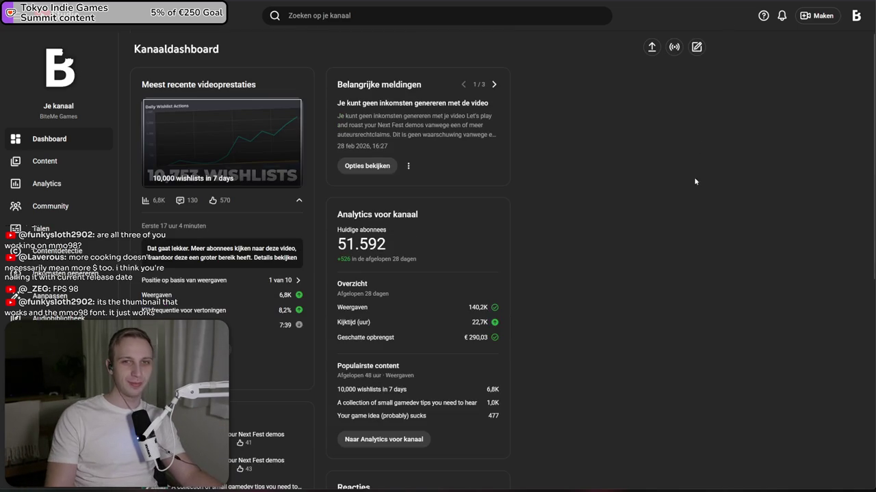
click(494, 85)
click(494, 84)
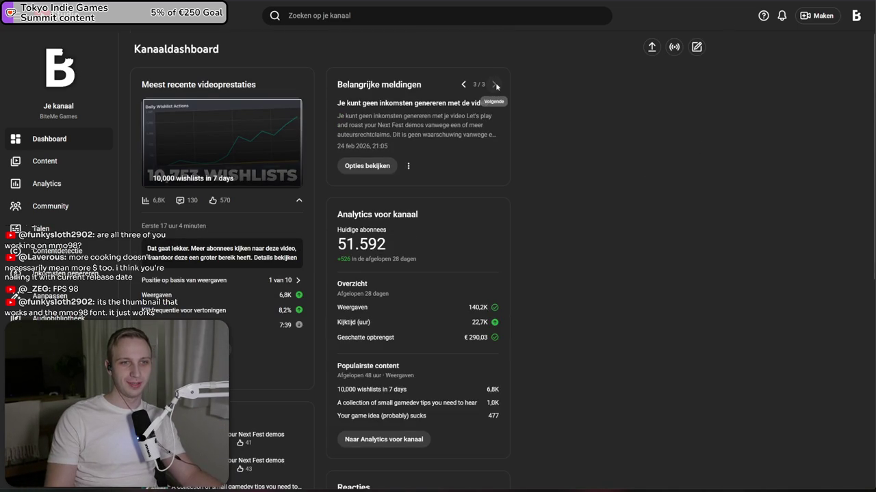
click(408, 166)
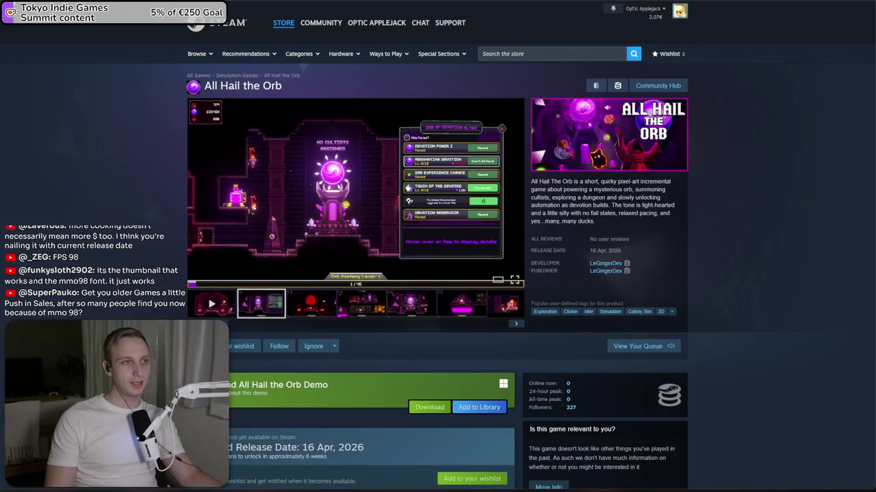
- Open the bookmarked Steamworks sales report showing the last 2 weeks
click(26, 16)
click(119, 33)
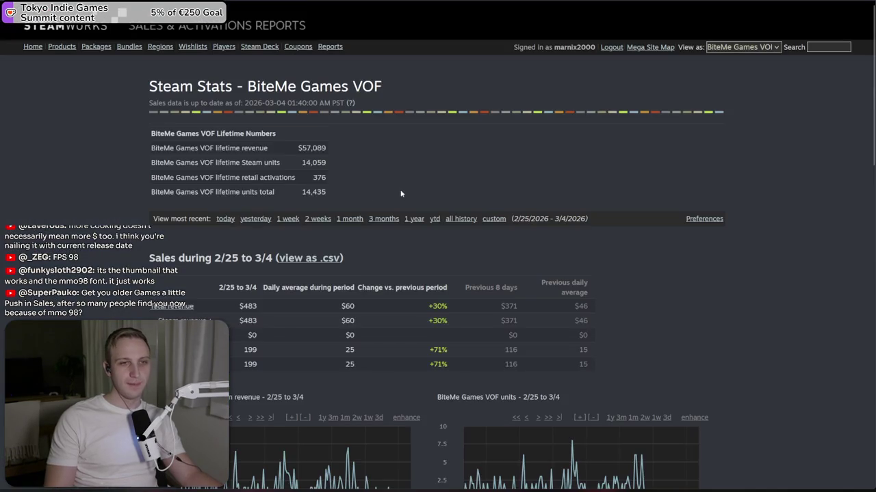
click(317, 219)
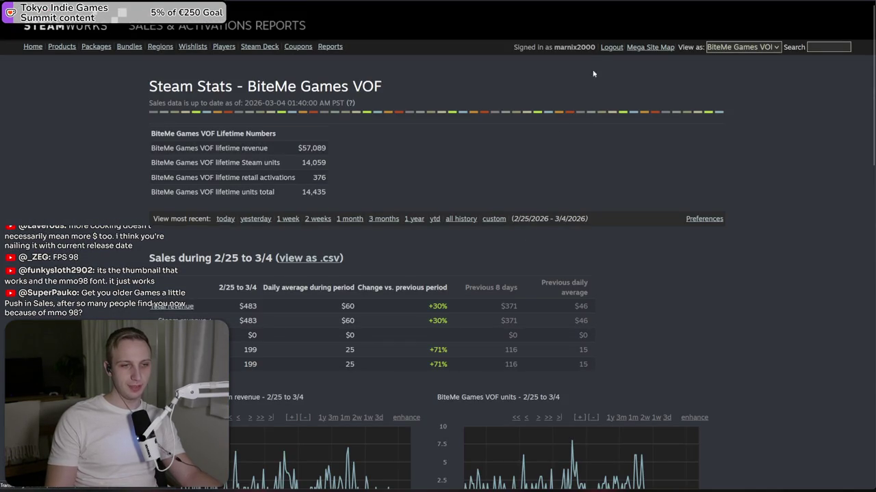
- Show the revenue chart as daily values and review the package sales tables
scroll(544, 129, down, 5)
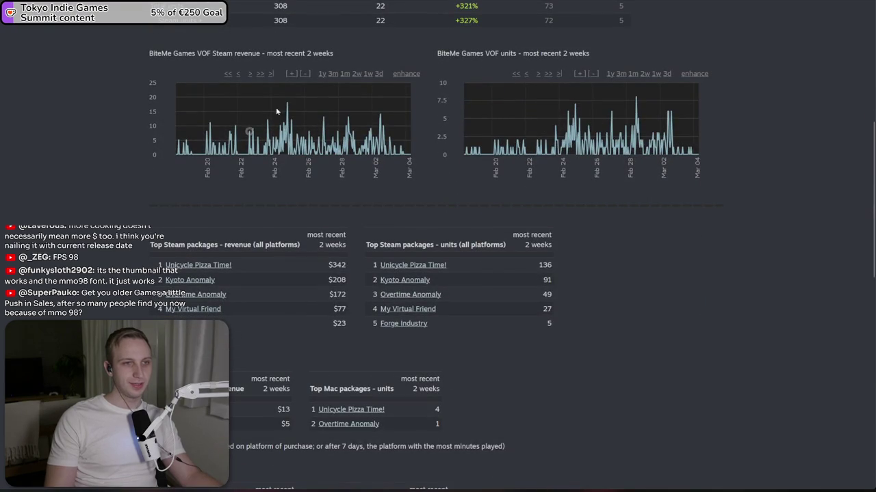
click(305, 74)
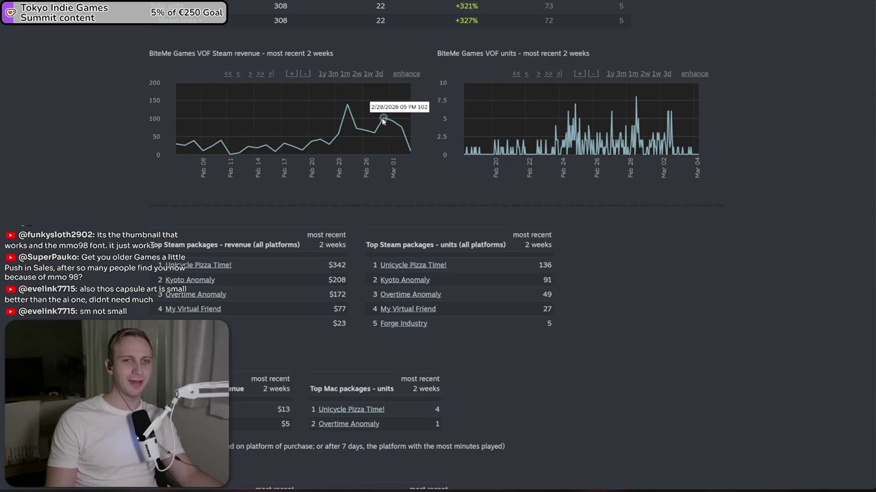
scroll(252, 259, down, 1)
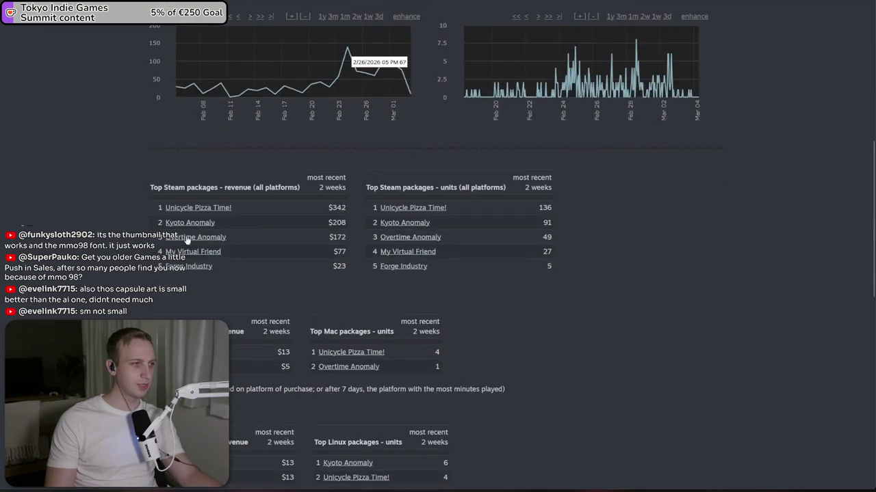
scroll(161, 166, down, 1)
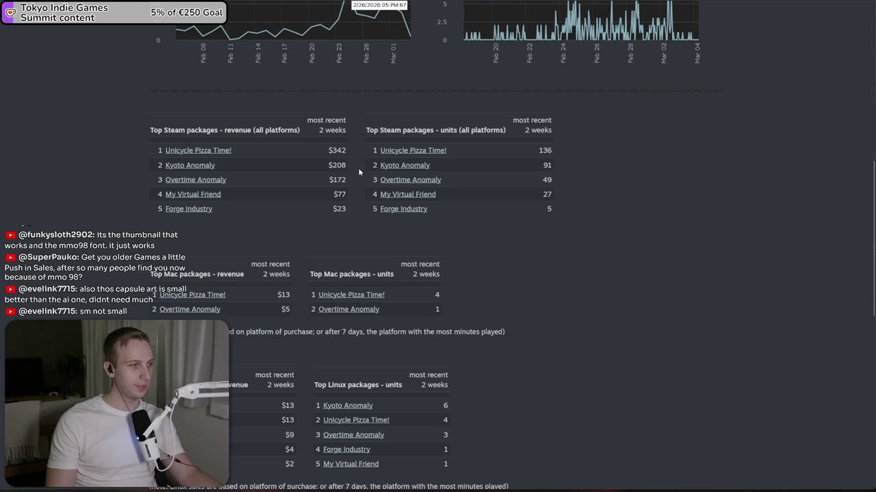
scroll(358, 171, up, 3)
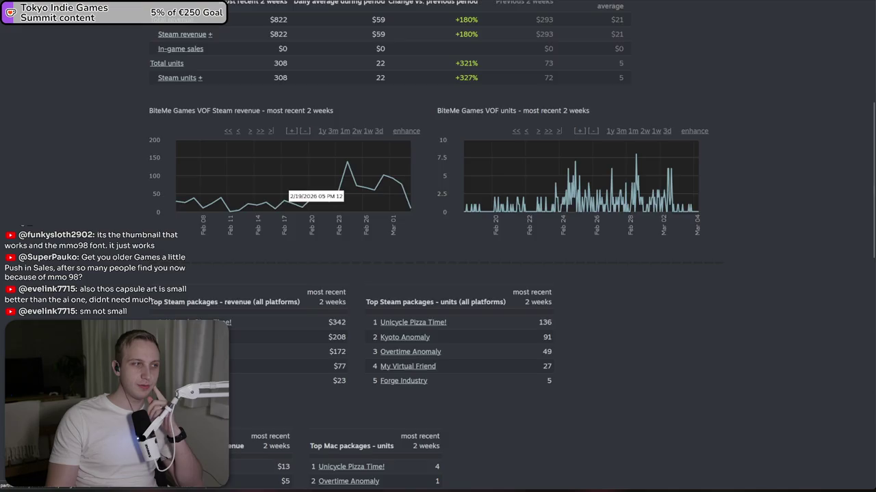
scroll(215, 288, down, 2)
scroll(254, 141, up, 7)
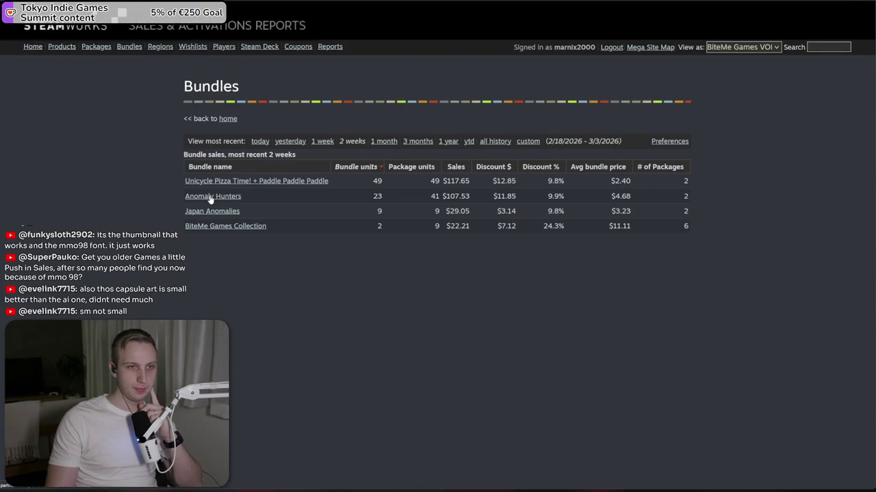
- Check the Anomaly Hunters bundle's lifetime numbers, then return to the bundles list
click(210, 197)
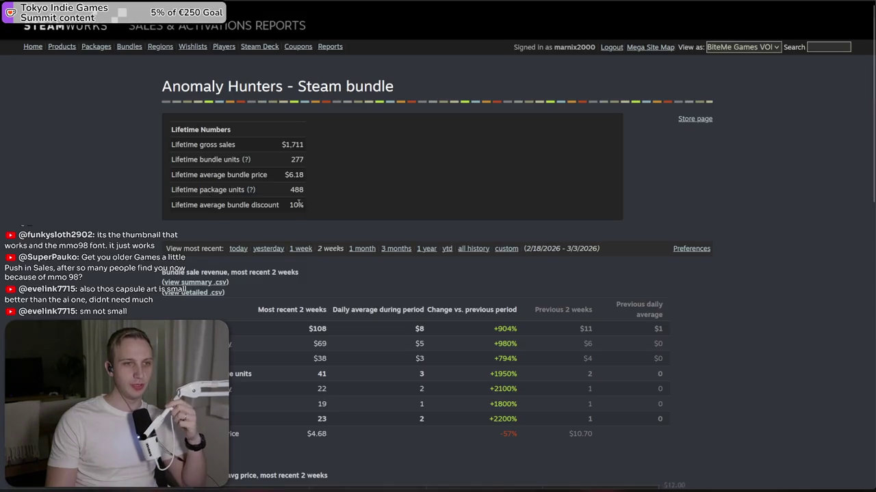
mouse_move(298, 204)
mouse_down()
mouse_move(335, 136)
mouse_move(344, 185)
mouse_move(351, 186)
mouse_up()
click(349, 136)
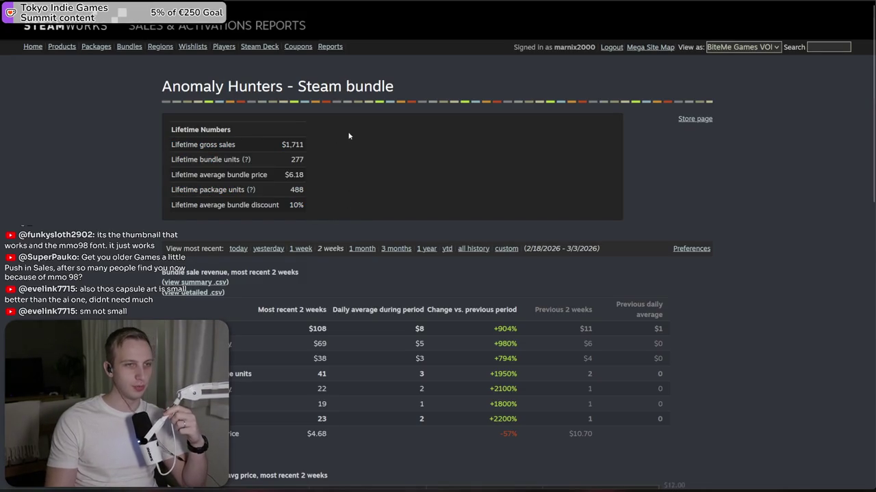
key(alt+Left)
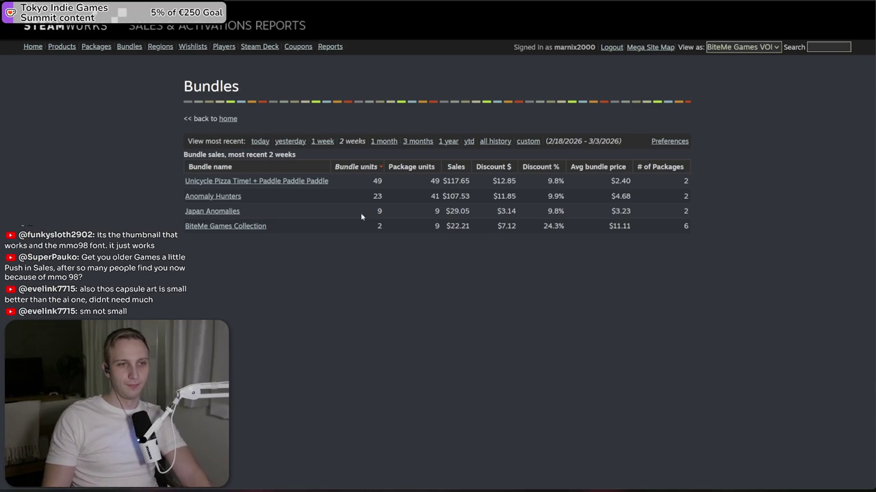
- Compare the BiteMe Games Collection and top bundle's units and sales, then revisit the MMO 98 thread
drag(266, 227, 238, 228)
click(235, 236)
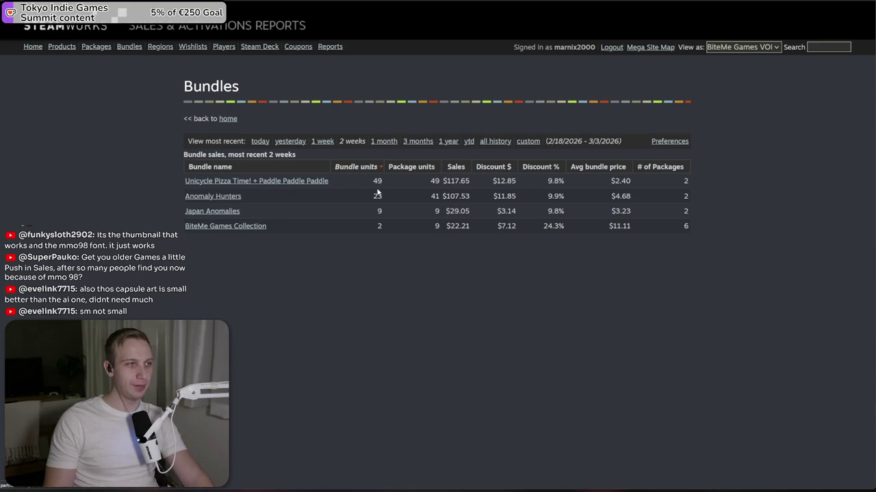
drag(377, 191, 519, 182)
click(550, 180)
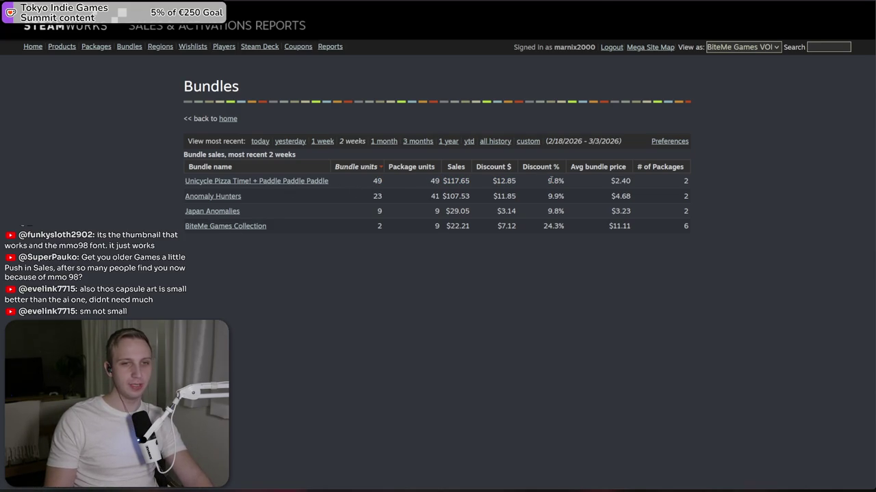
click(601, 4)
scroll(591, 74, up, 10)
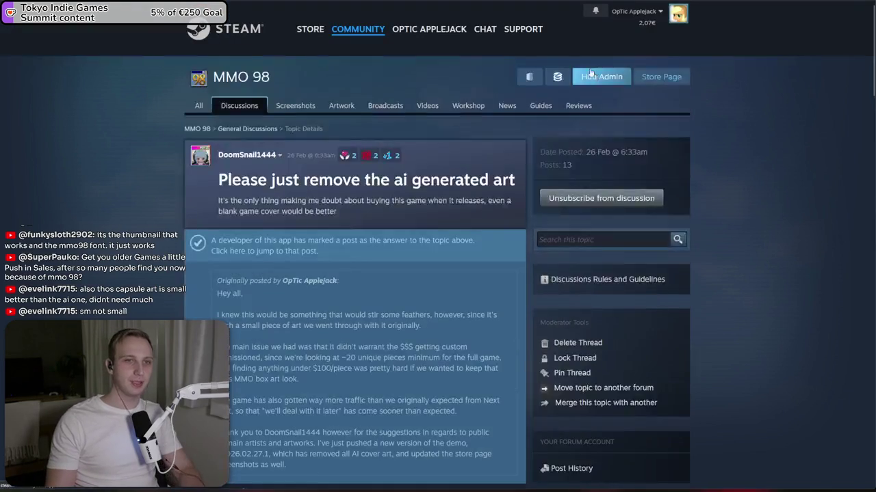
- Search the Steam store for 'paddle padd' and open Paddle Paddle Paddle: Up Up Up
click(661, 77)
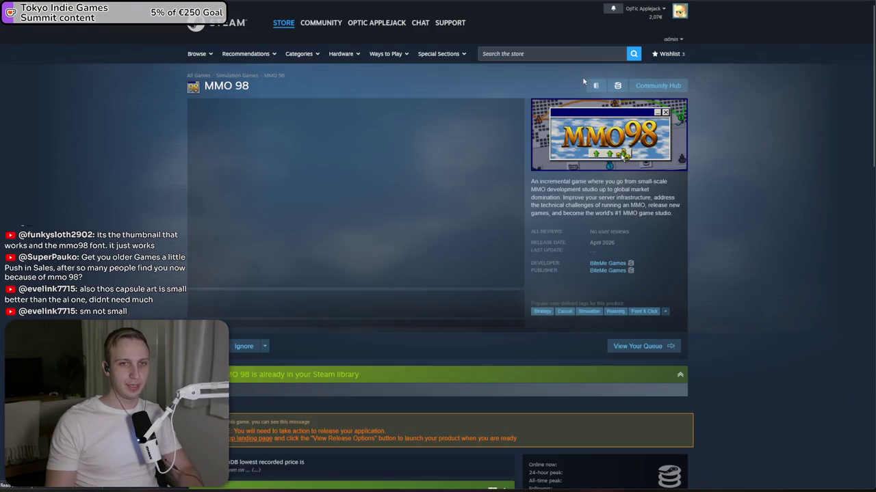
click(578, 54)
text(paddle pa)
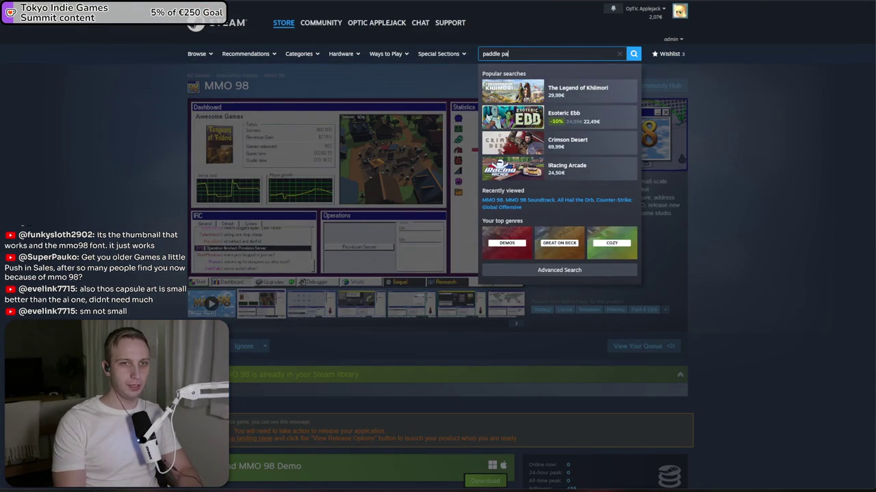
text(dd)
click(581, 115)
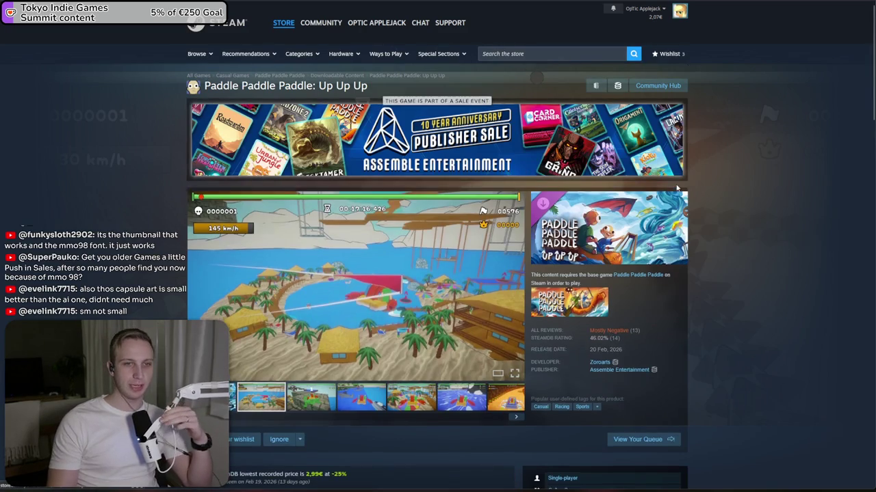
- Read through its Mostly Negative customer reviews, then go to the BiteMe Games YouTube channel
scroll(694, 273, down, 1)
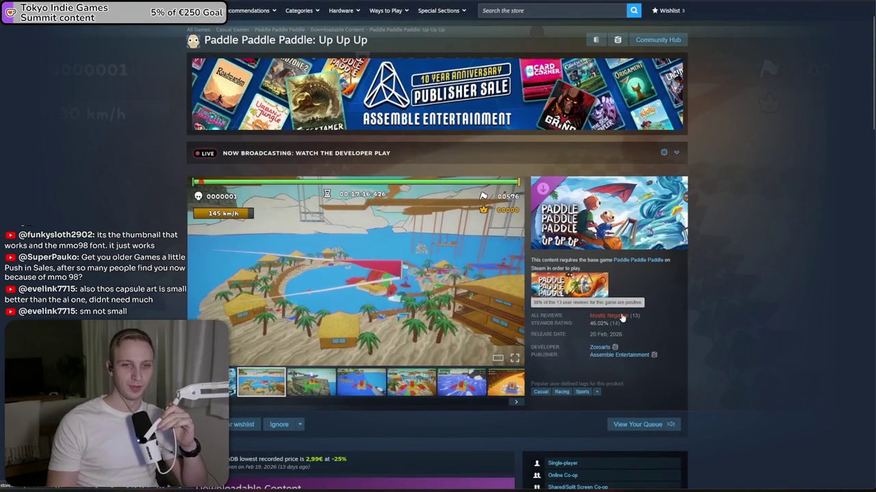
click(619, 316)
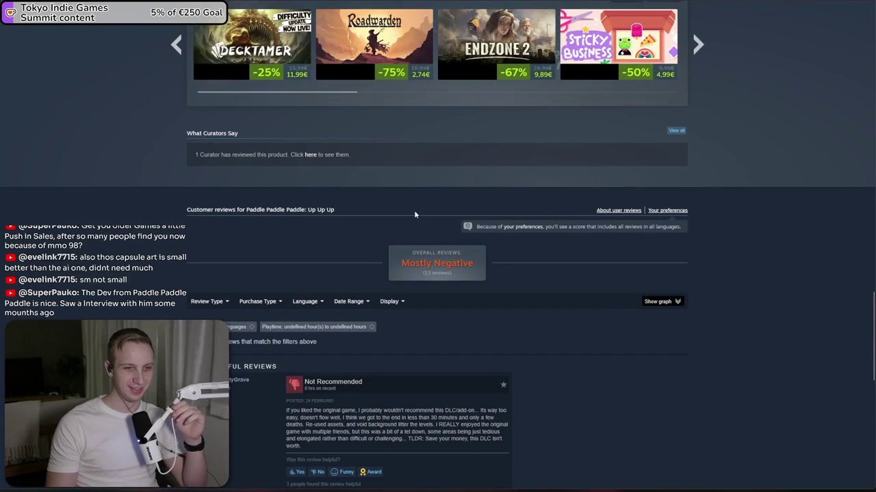
scroll(528, 332, down, 2)
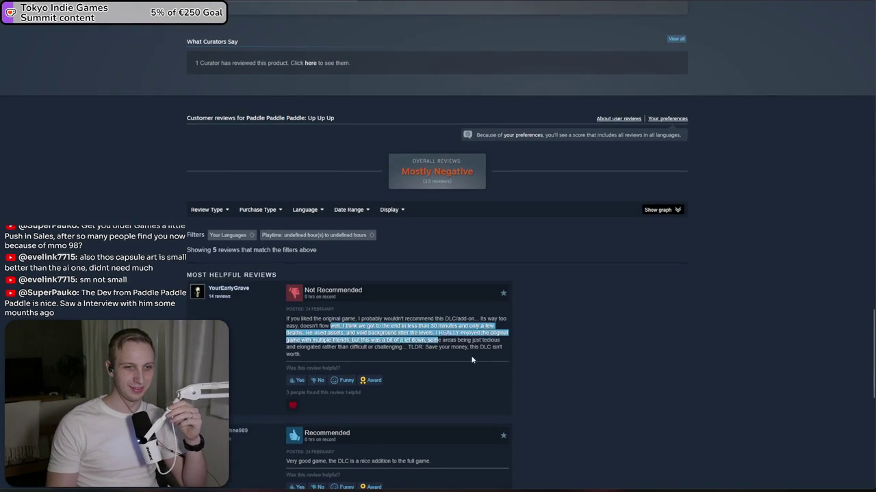
scroll(474, 307, down, 5)
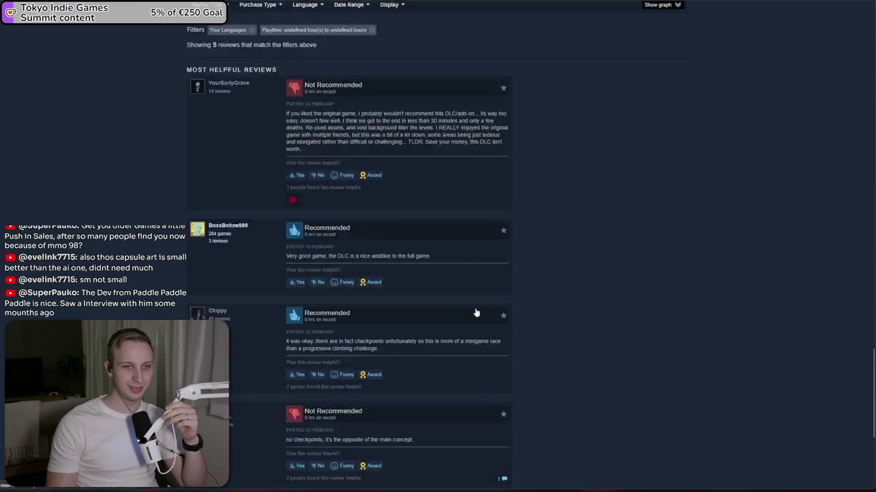
scroll(474, 311, down, 3)
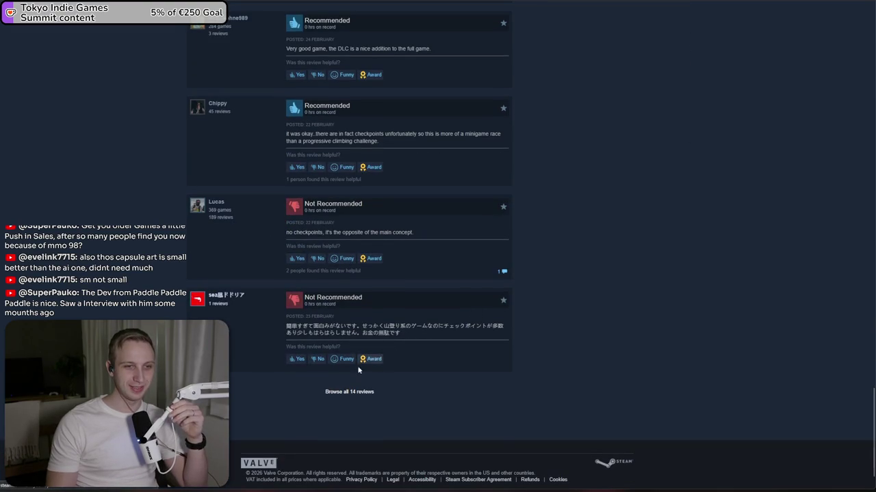
scroll(509, 308, up, 10)
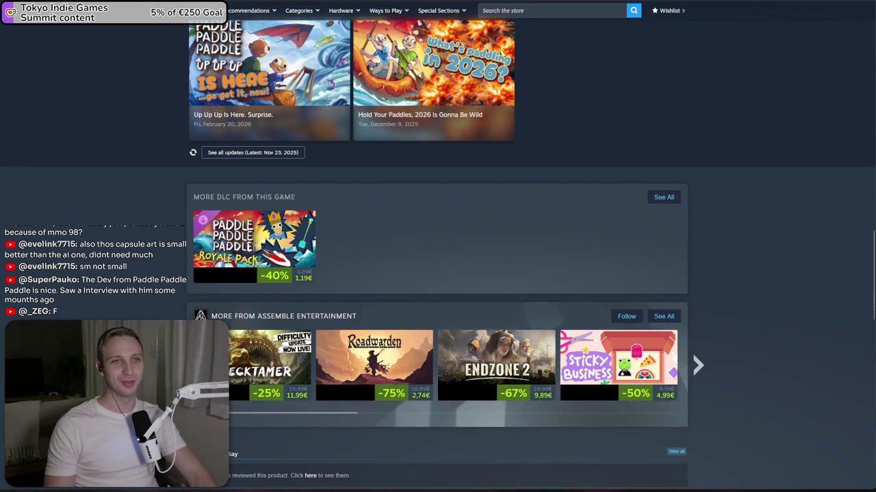
key(ctrl+Tab)
click(393, 29)
- Search YouTube for 'biteme games paddle paddle paddle'
click(393, 16)
text(bit)
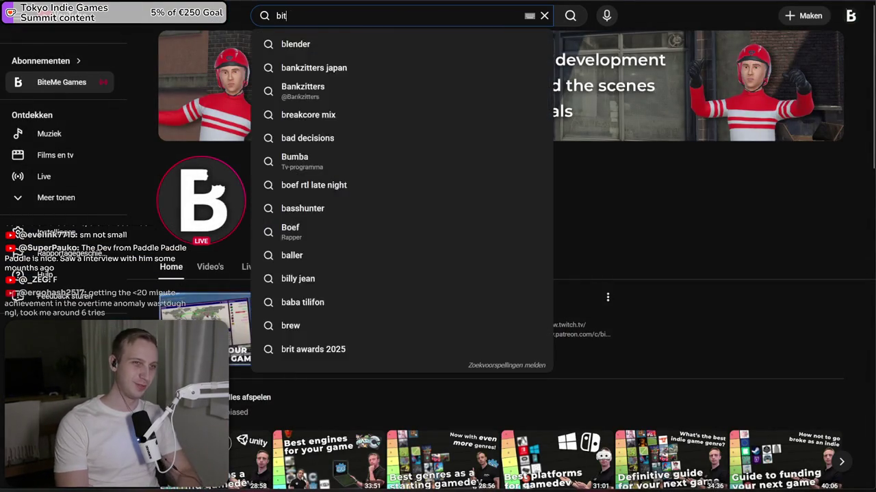
text(eme games paddle padddle)
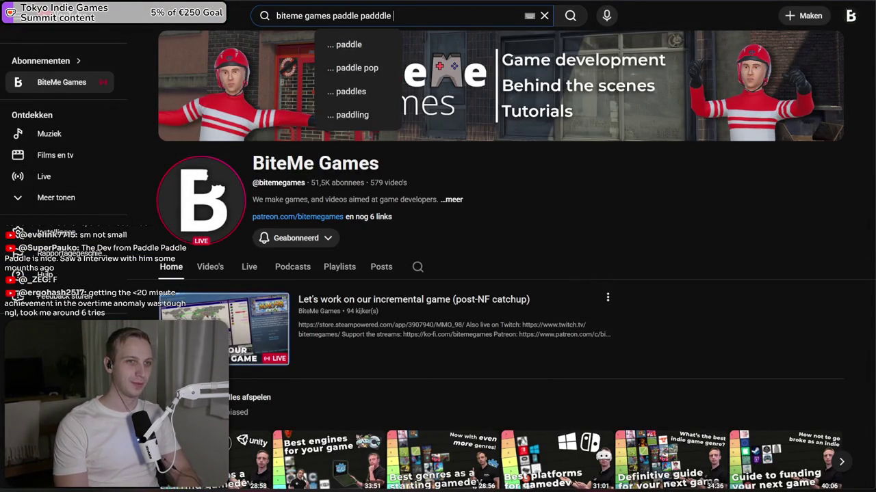
key(BackSpace)
key(BackSpace)
key(BackSpace)
text(le paddle pad)
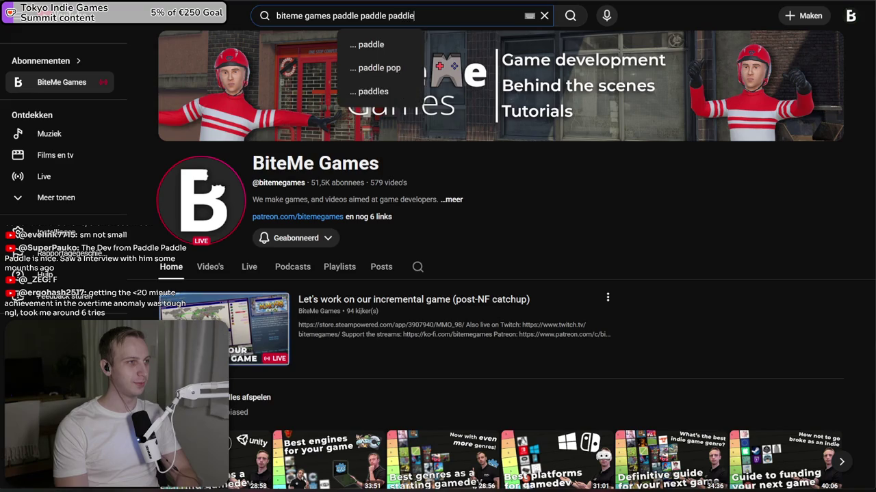
key(Return)
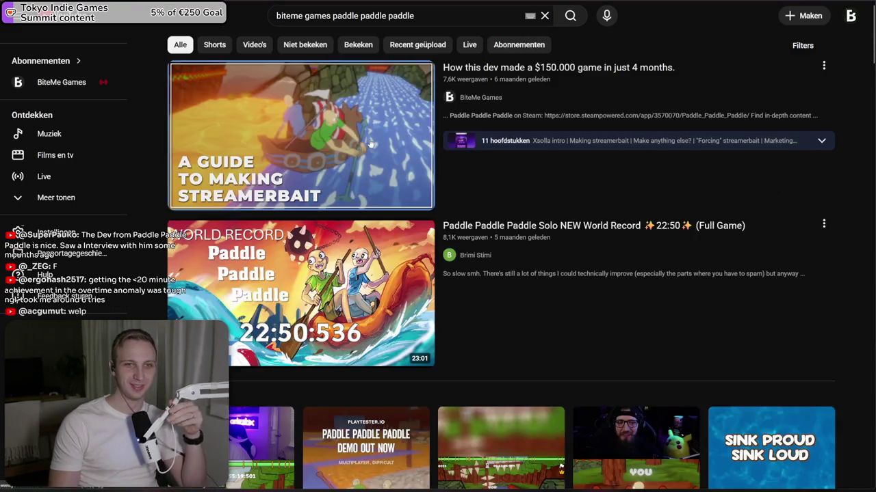
- Watch part of the $150.000 game video, then return to the subscriptions feed
click(354, 145)
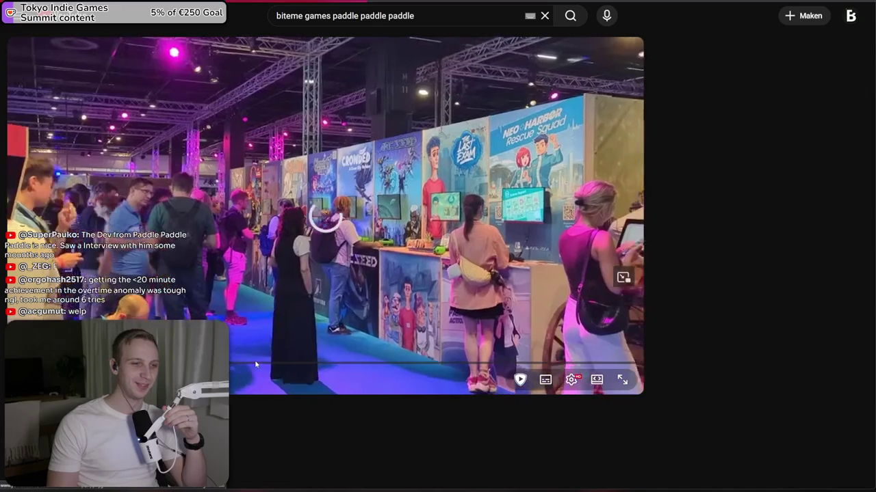
click(254, 364)
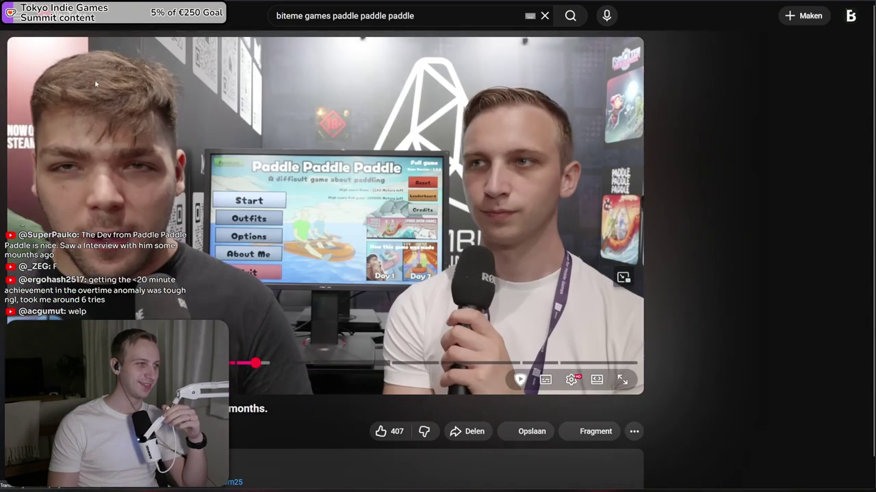
key(alt+Left)
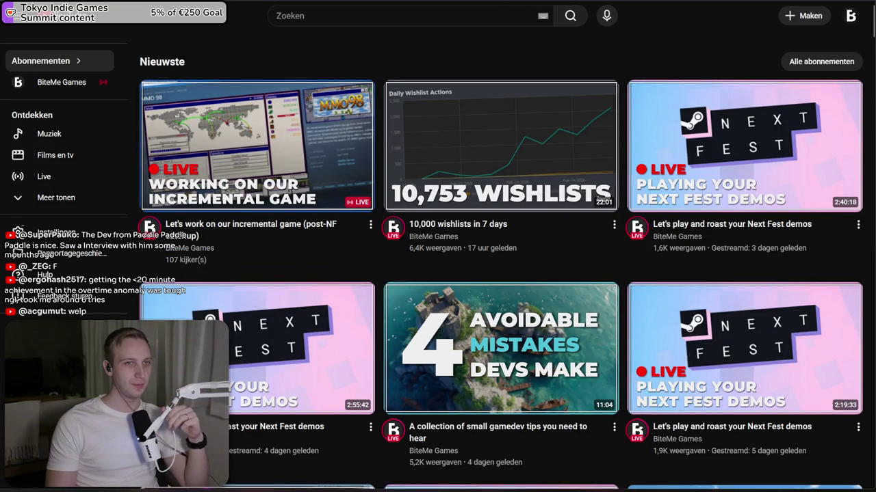
mouse_move(524, 2)
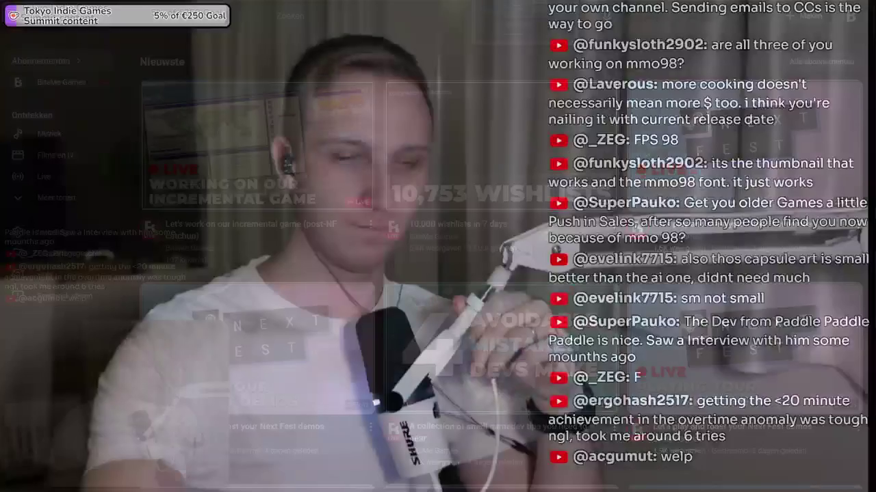
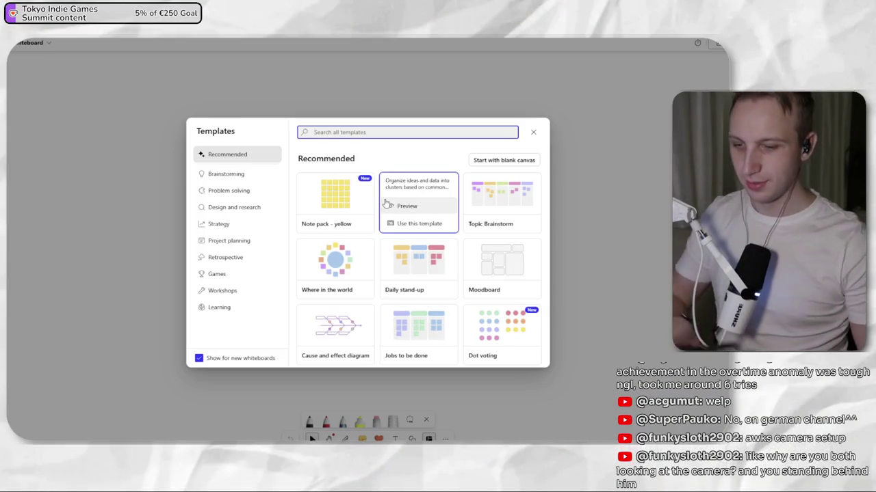
- Start a blank Whiteboard canvas and pick the black pen, undoing a trial stroke
click(503, 160)
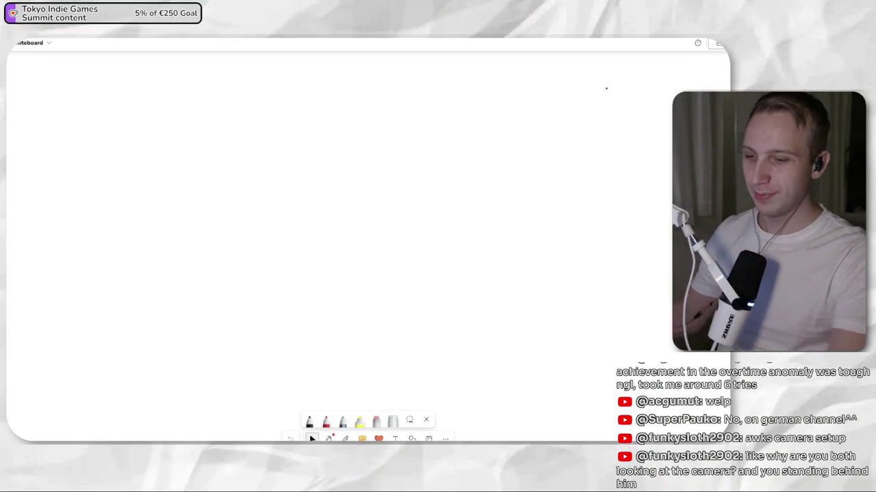
click(344, 438)
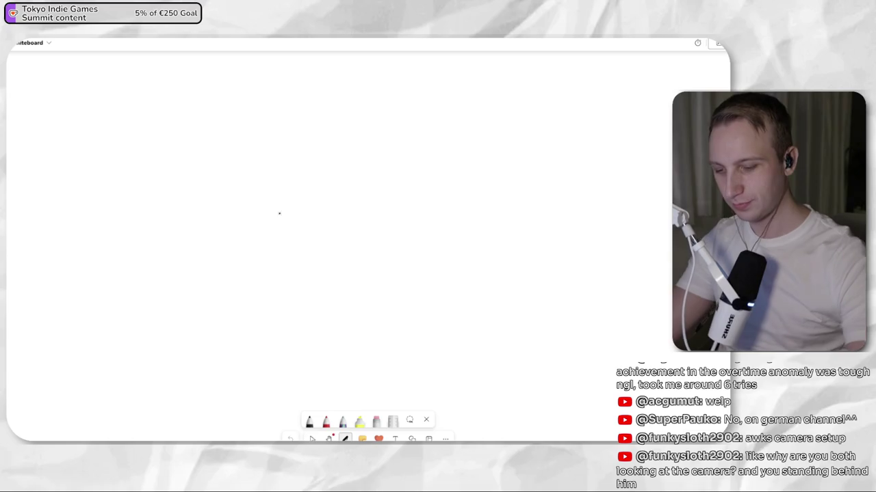
mouse_move(114, 266)
mouse_down()
mouse_move(193, 274)
mouse_move(309, 256)
mouse_up()
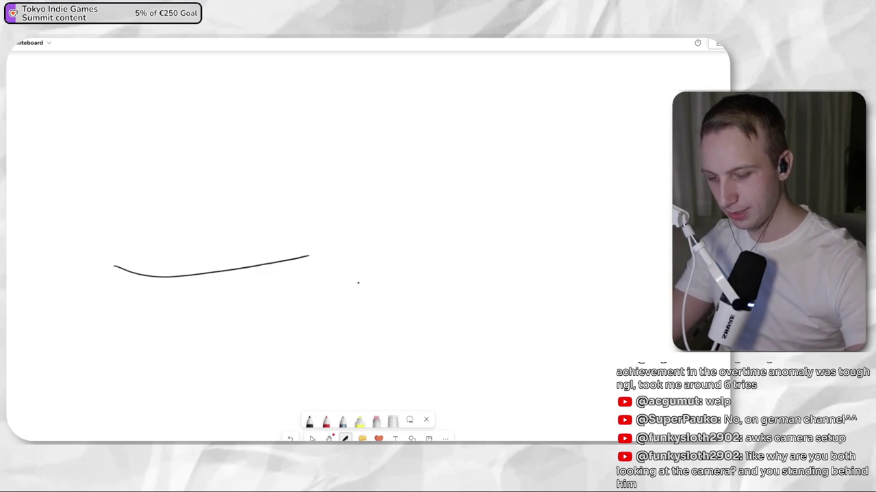
key(ctrl+z)
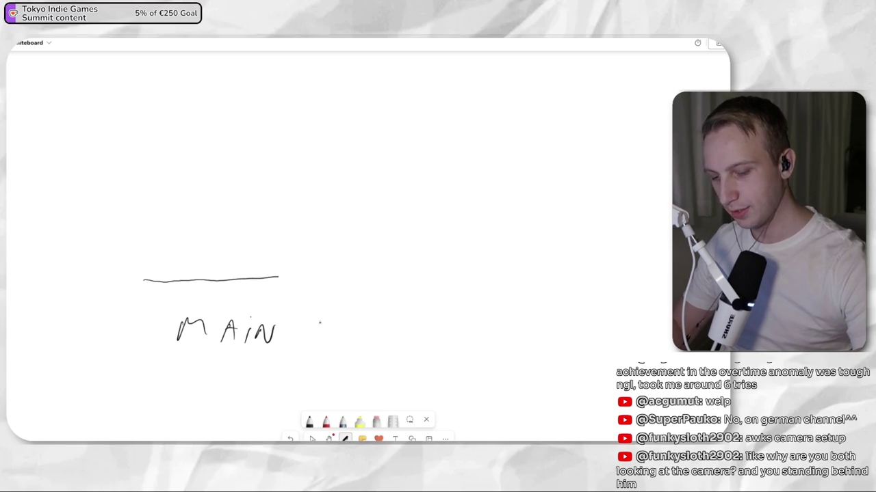
- Hand-write MAIN "ROAD" and draw a long line beneath it
mouse_move(323, 332)
mouse_down()
mouse_move(335, 345)
mouse_move(364, 319)
mouse_move(376, 345)
mouse_up()
drag(311, 312, 313, 324)
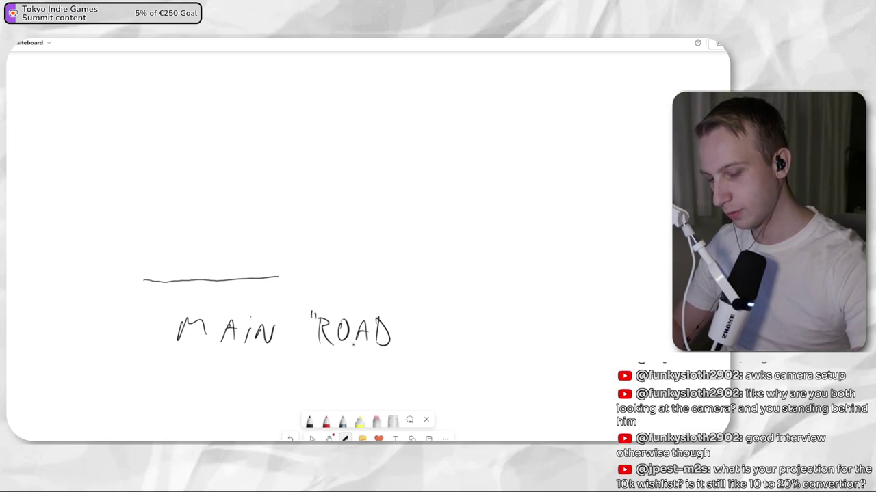
click(374, 279)
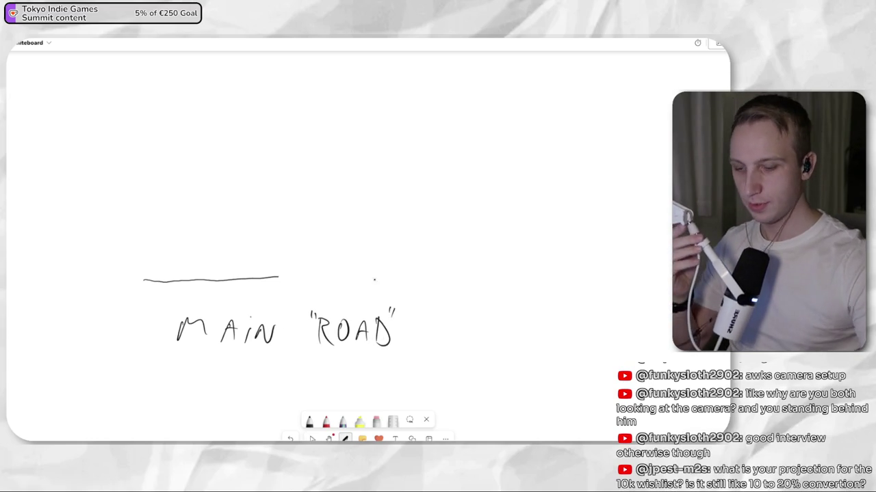
drag(138, 386, 495, 372)
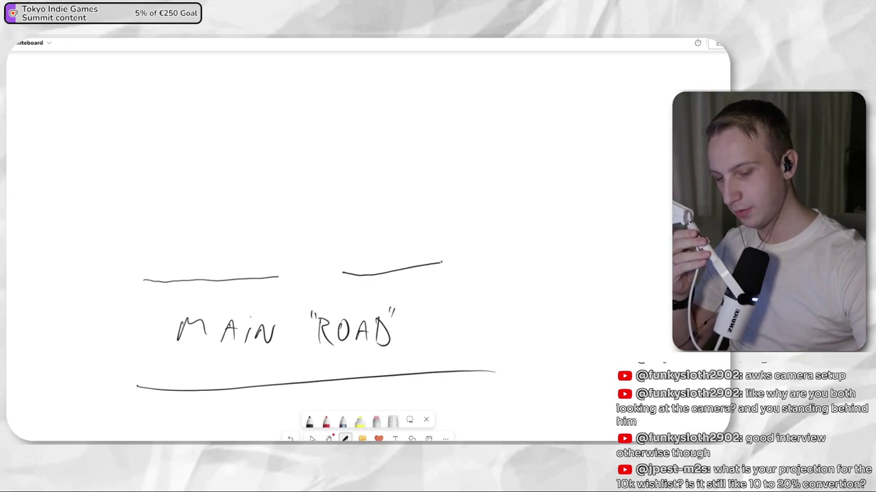
click(325, 421)
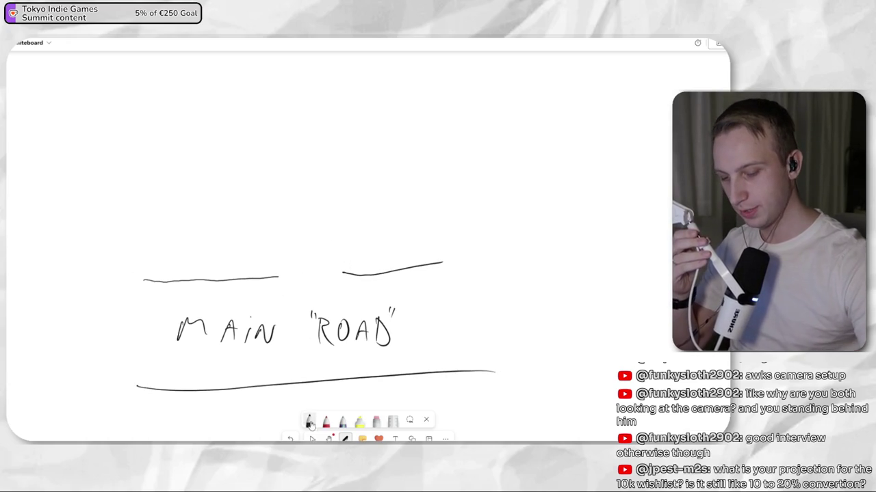
- Draw a blue building outline above the road labelled ASSEMBLE, then restore black pen colour
click(326, 421)
click(336, 299)
mouse_move(139, 281)
mouse_down()
mouse_move(143, 201)
mouse_move(269, 120)
mouse_move(422, 138)
mouse_move(448, 269)
mouse_up()
drag(221, 108, 231, 106)
drag(245, 99, 237, 112)
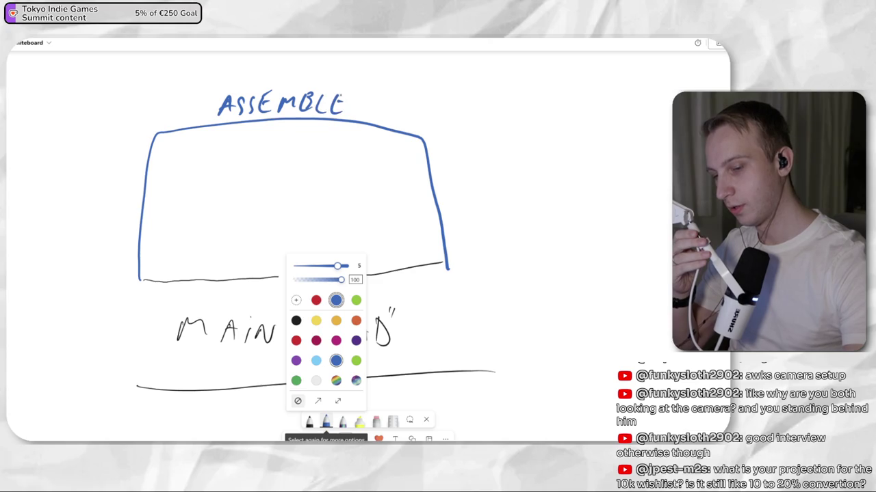
click(295, 320)
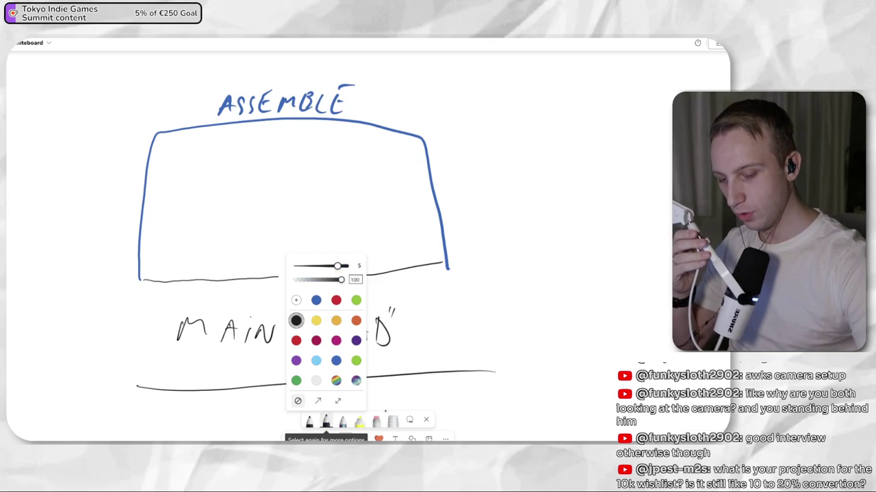
click(325, 422)
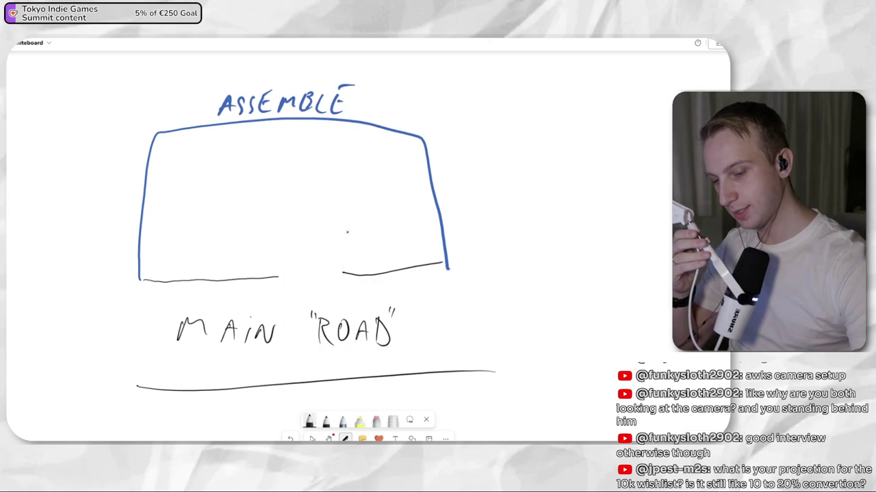
- Draw a black line and two small boxes inside the blue outline, erasing a stray stroke
drag(346, 212, 444, 201)
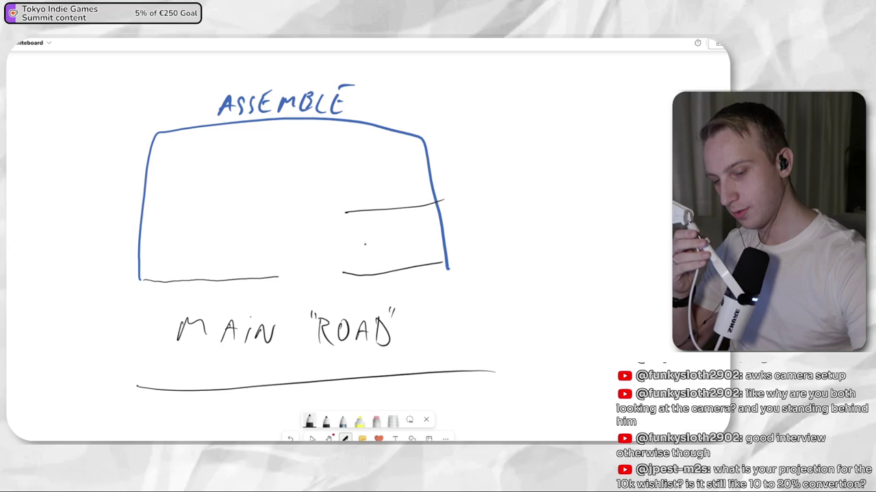
mouse_move(374, 248)
mouse_down()
mouse_move(383, 248)
mouse_move(383, 210)
mouse_up()
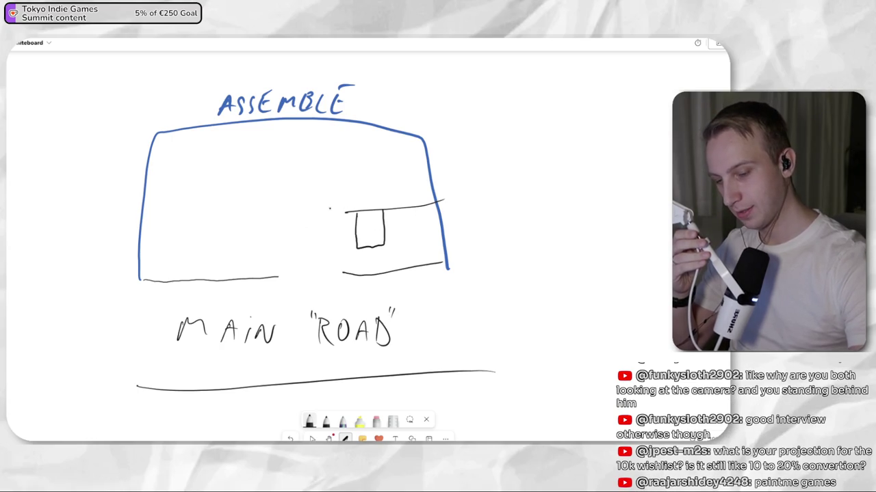
drag(306, 269, 277, 229)
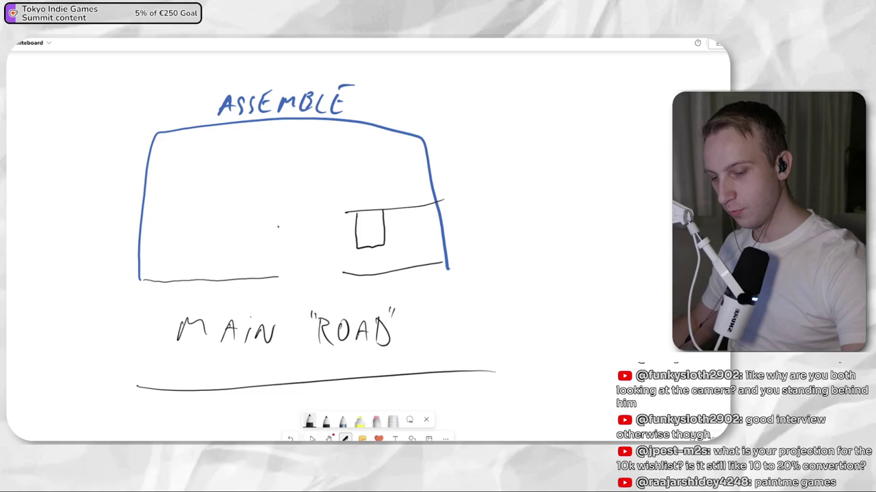
drag(250, 247, 277, 216)
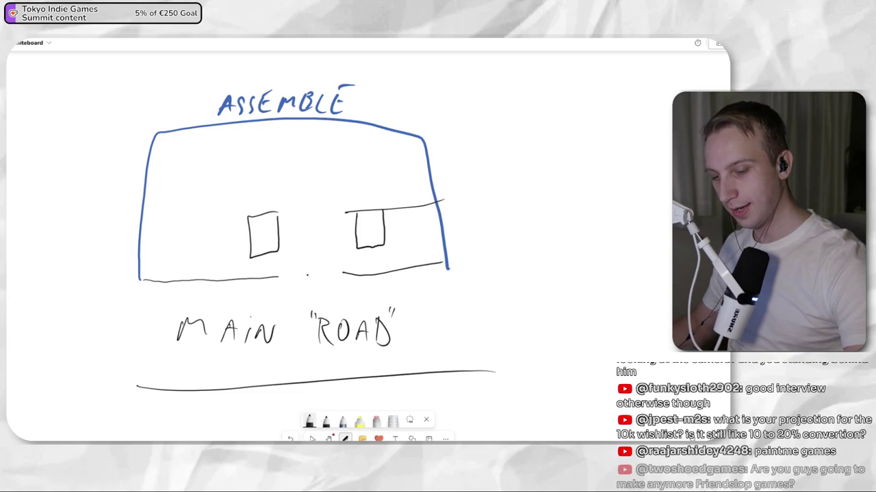
- Draw an upward arrow from the road, a circled T with a mark, then cross out the arrow
drag(301, 257, 316, 255)
drag(308, 241, 306, 297)
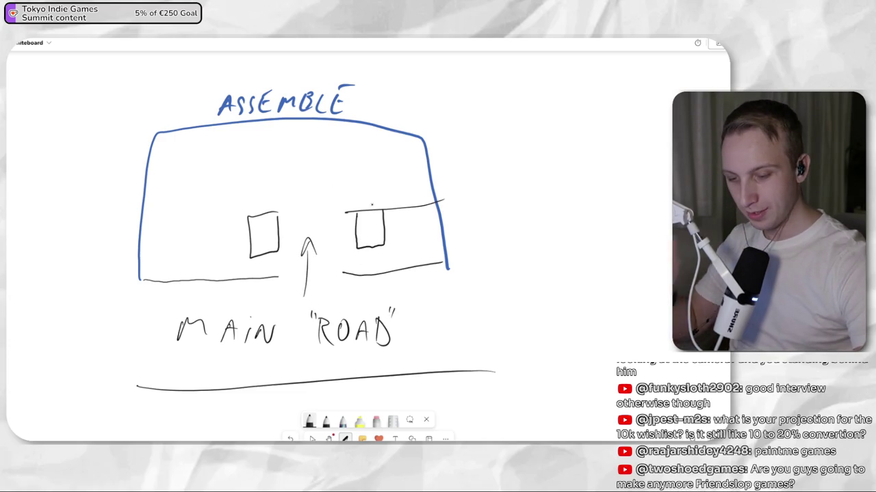
mouse_move(328, 214)
mouse_down()
mouse_move(319, 227)
mouse_move(330, 214)
mouse_up()
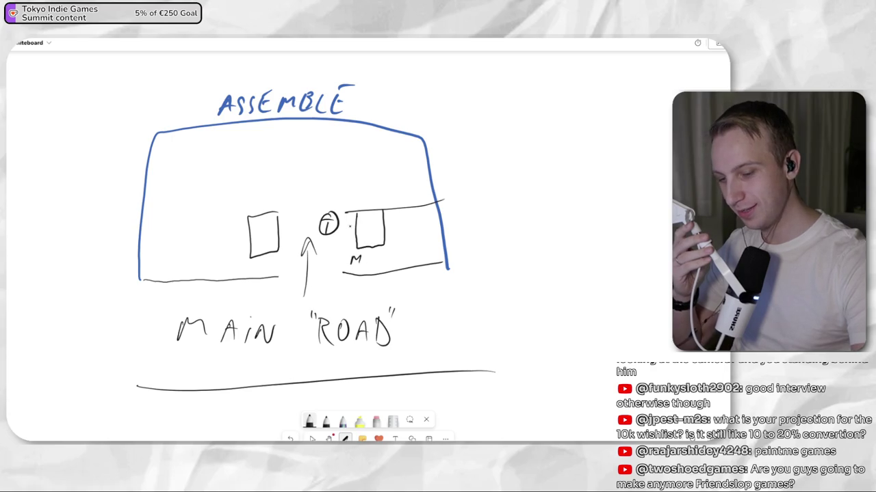
drag(348, 223, 341, 258)
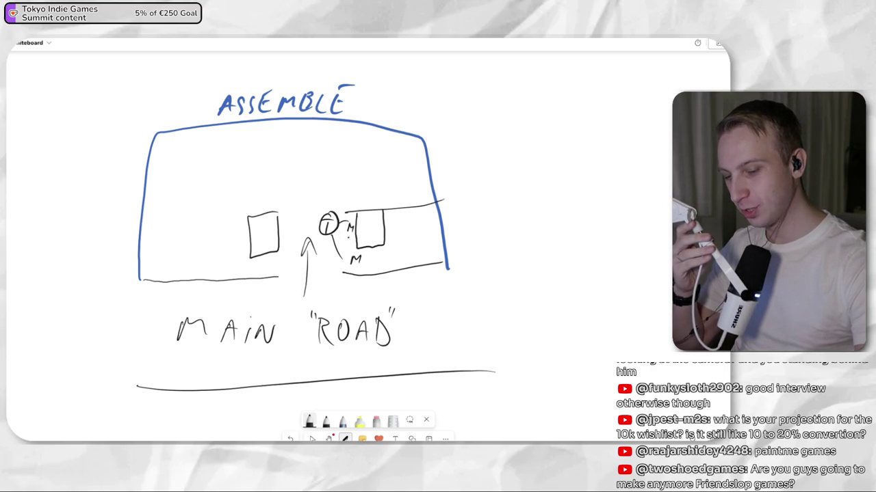
drag(284, 273, 316, 237)
drag(297, 233, 326, 269)
- Undo the cross, then add interior walls and a small circle right of ROAD
key(ctrl+z)
key(ctrl+z)
mouse_move(281, 212)
mouse_down()
mouse_move(187, 219)
mouse_move(195, 281)
mouse_up()
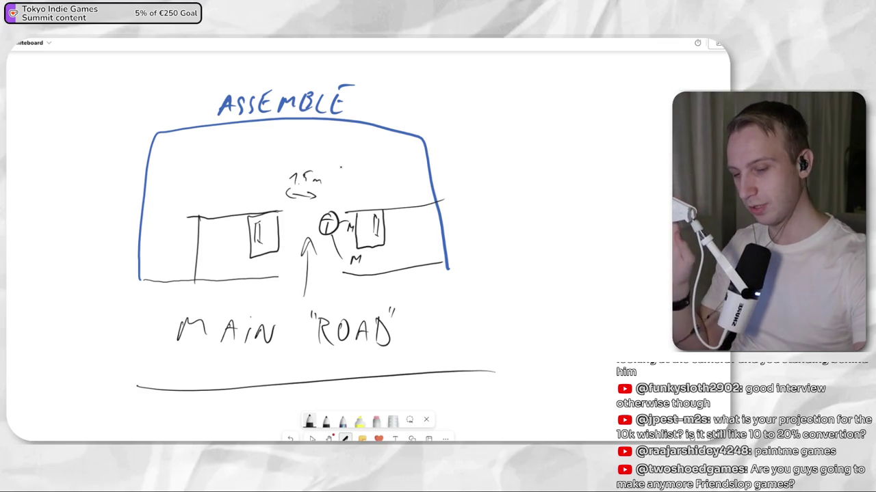
drag(184, 169, 287, 167)
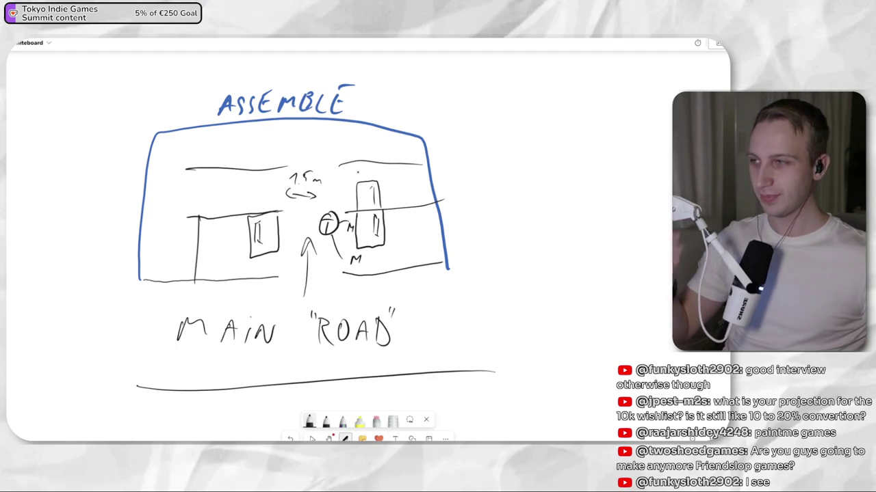
drag(426, 296, 427, 296)
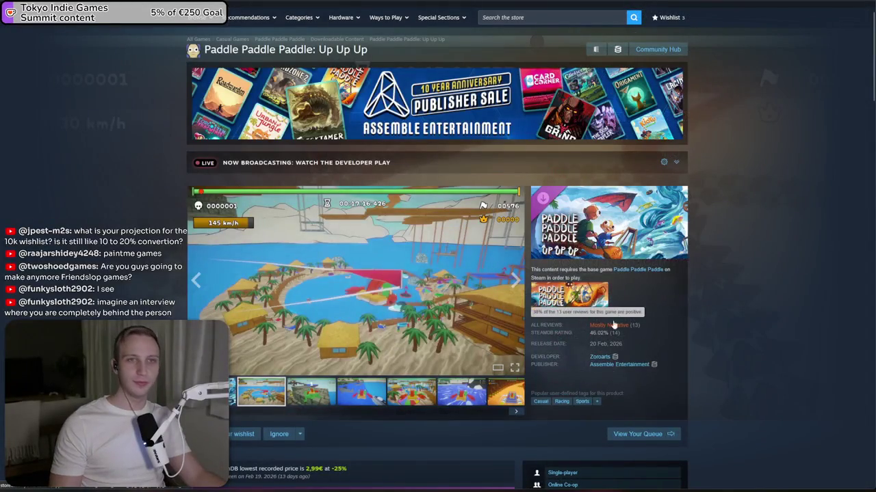
- Return to the Paddle Paddle Paddle: Up Up Up page, then go to the Steam store front page
scroll(609, 338, down, 2)
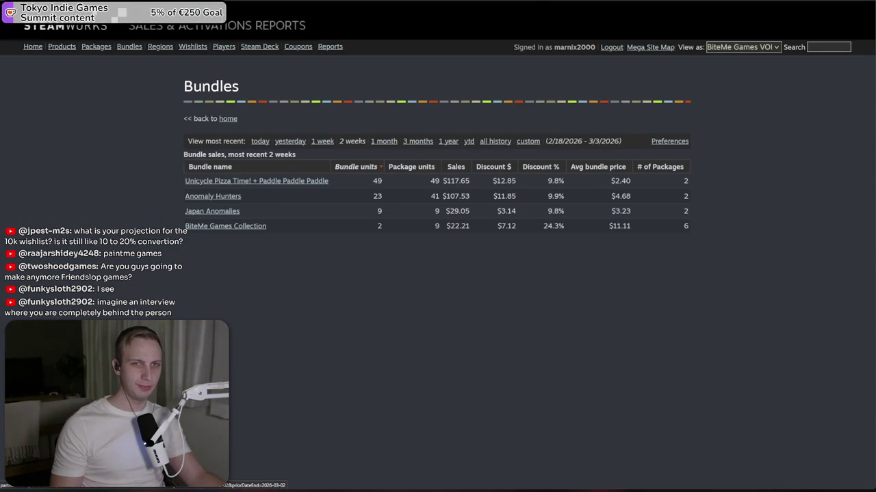
mouse_move(601, 1)
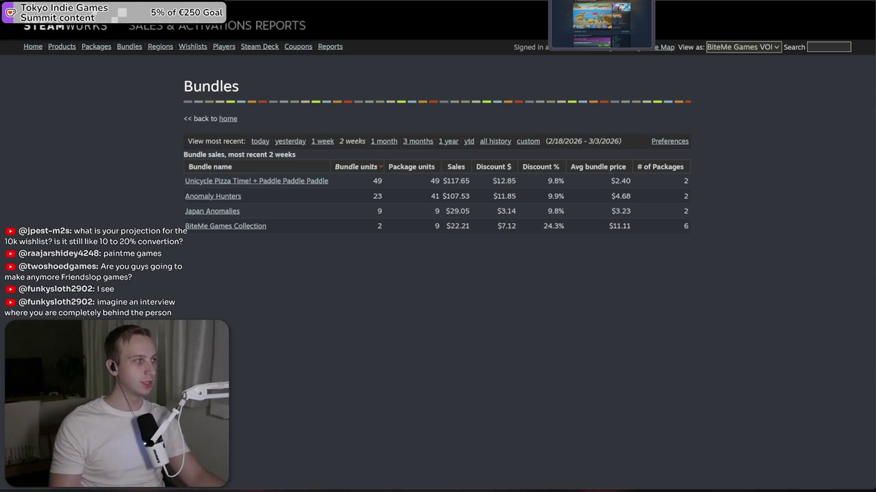
click(601, 1)
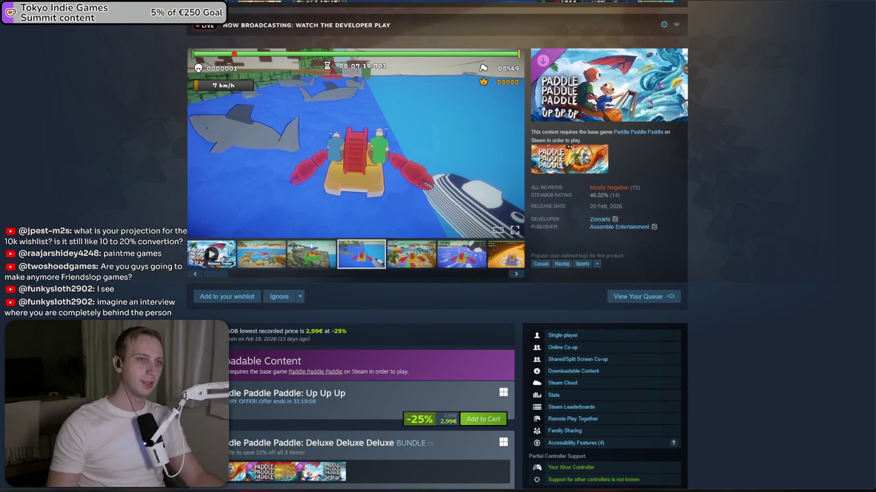
scroll(195, 308, up, 3)
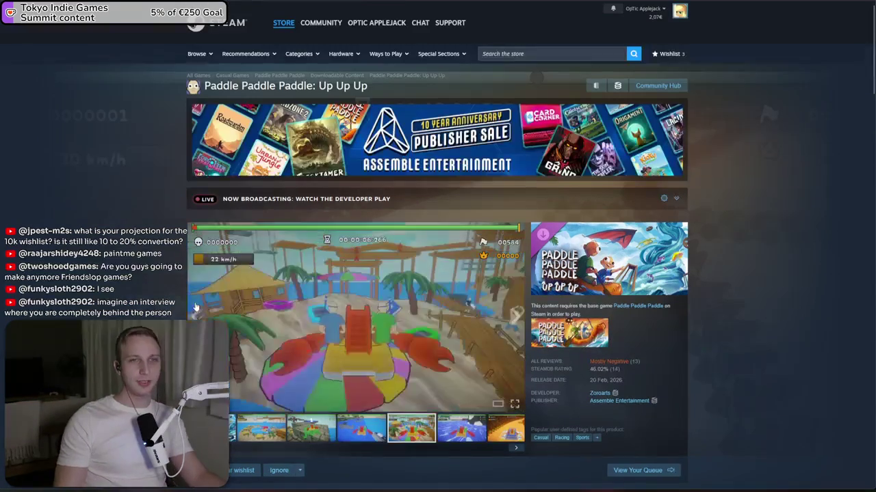
click(249, 29)
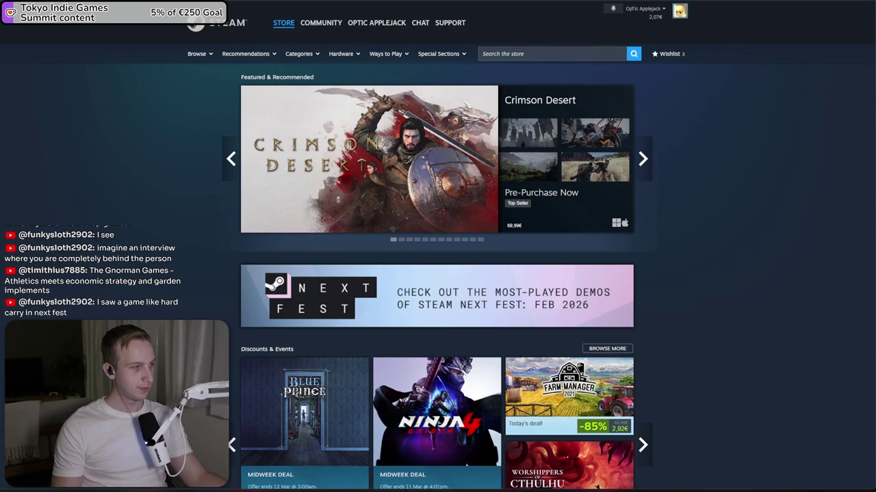
- Search for An Eggstremely Hard Game, open its demo page, and view its SteamDB player charts
click(532, 55)
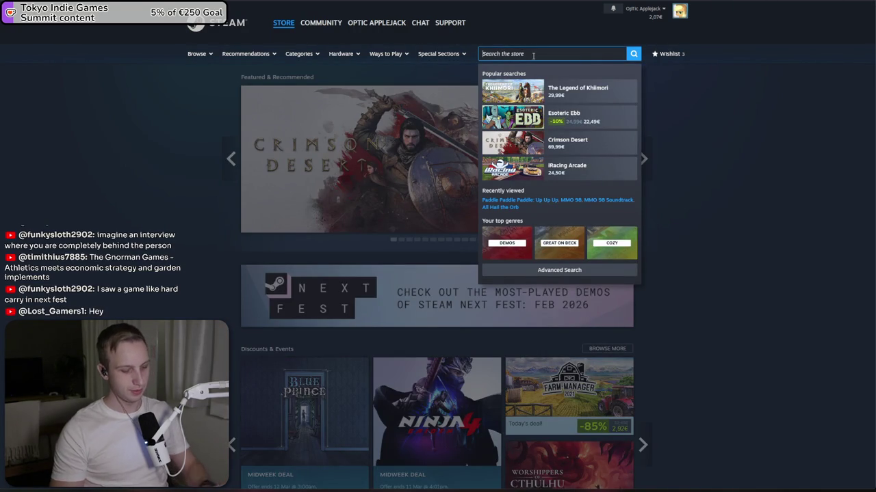
text(egstr)
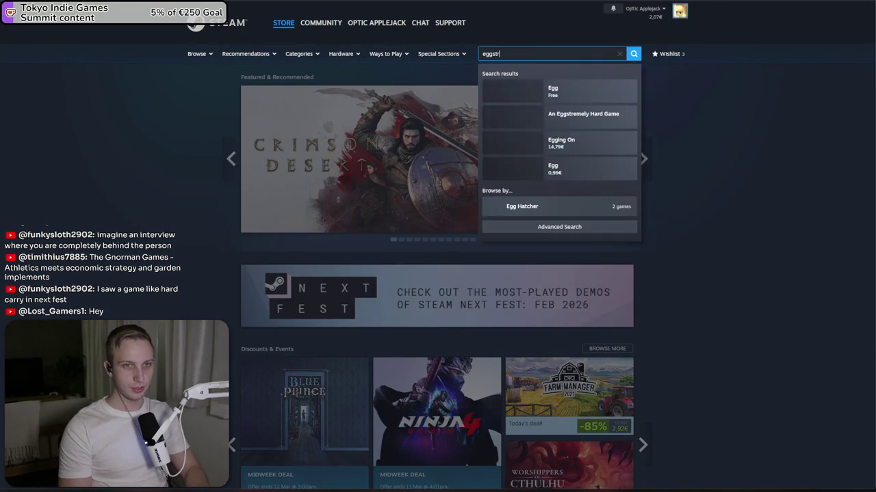
click(516, 107)
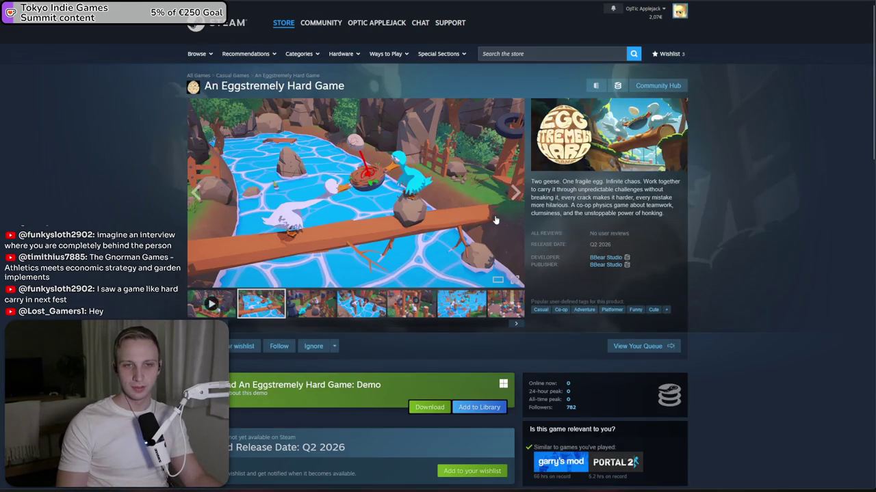
scroll(496, 214, down, 1)
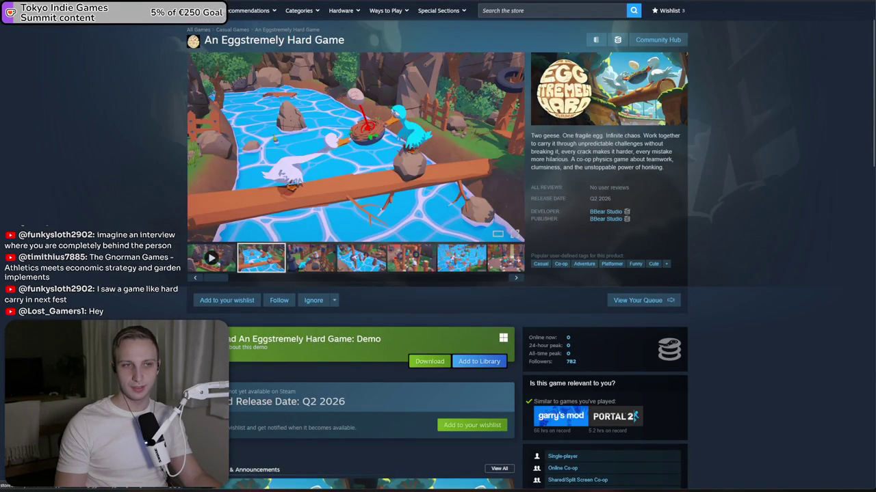
click(332, 339)
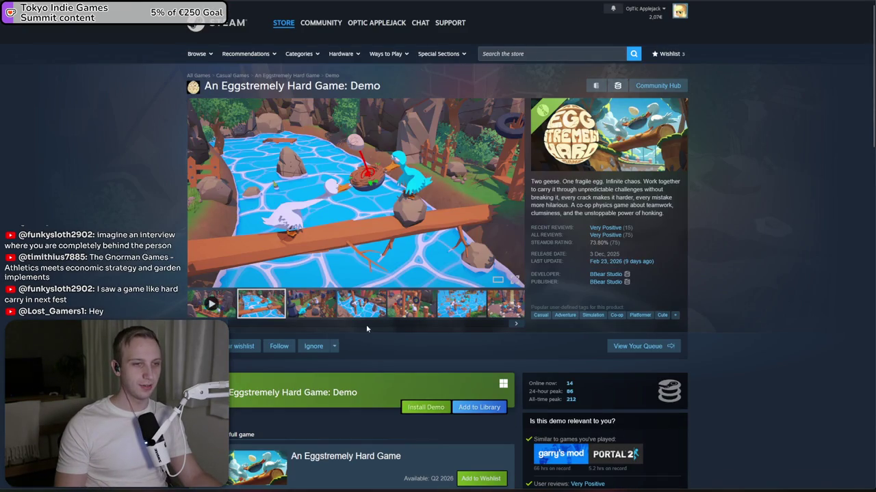
click(669, 391)
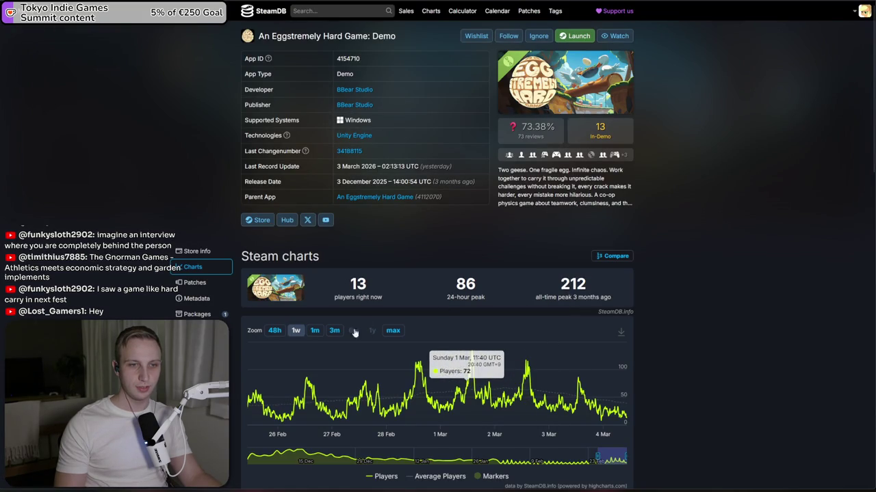
- Set the demo's SteamDB player chart to 1 month, then open its Steam store page
click(314, 331)
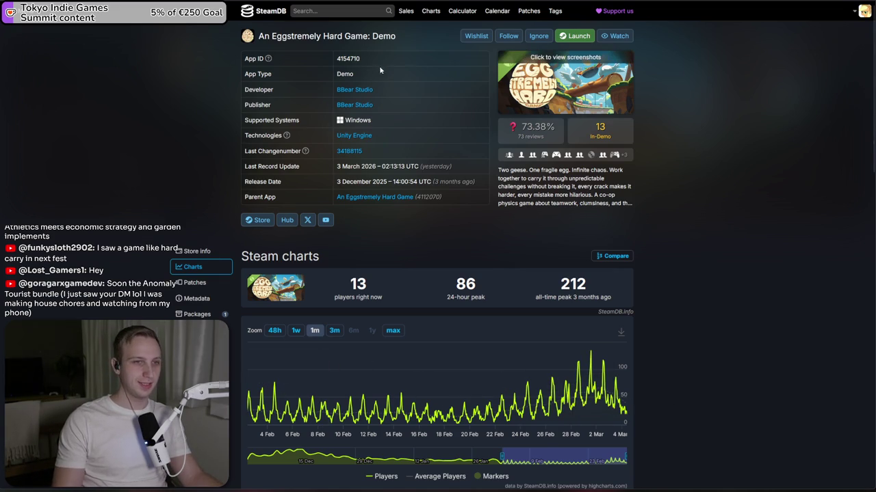
key(ctrl+Tab)
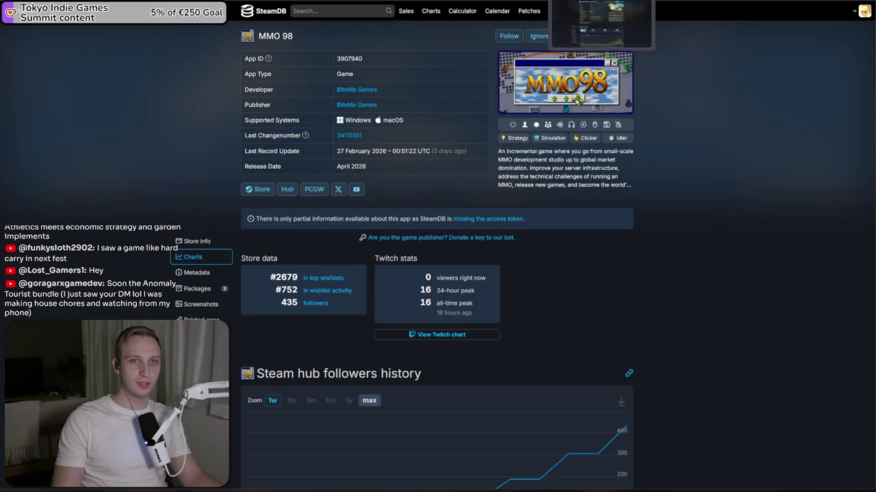
key(ctrl+shift+Tab)
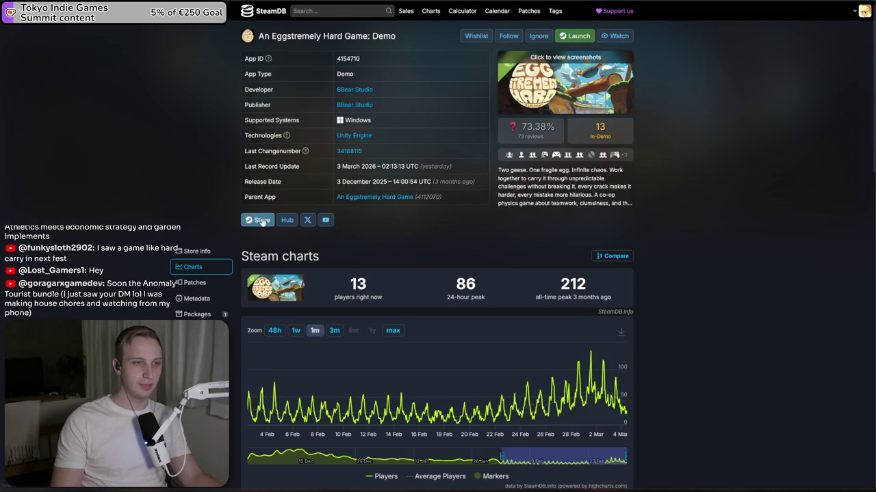
click(250, 226)
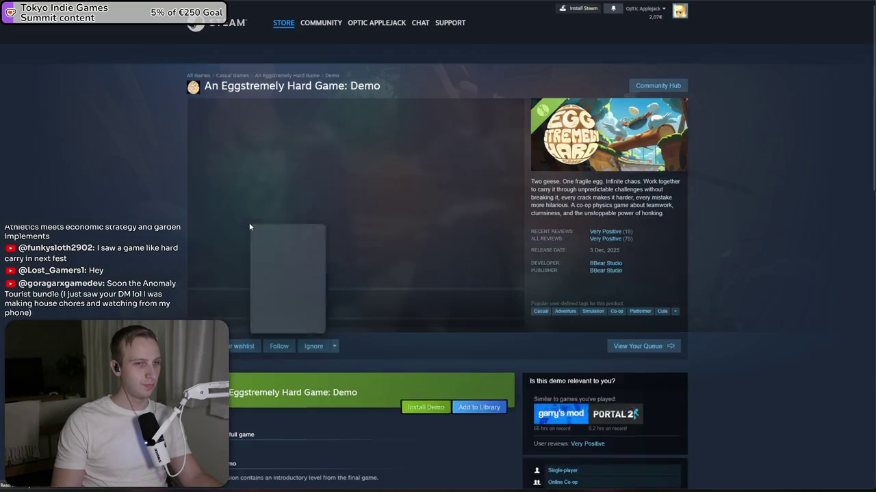
- Search the store for 'hold your king' and open its main screenshot full-size
click(448, 300)
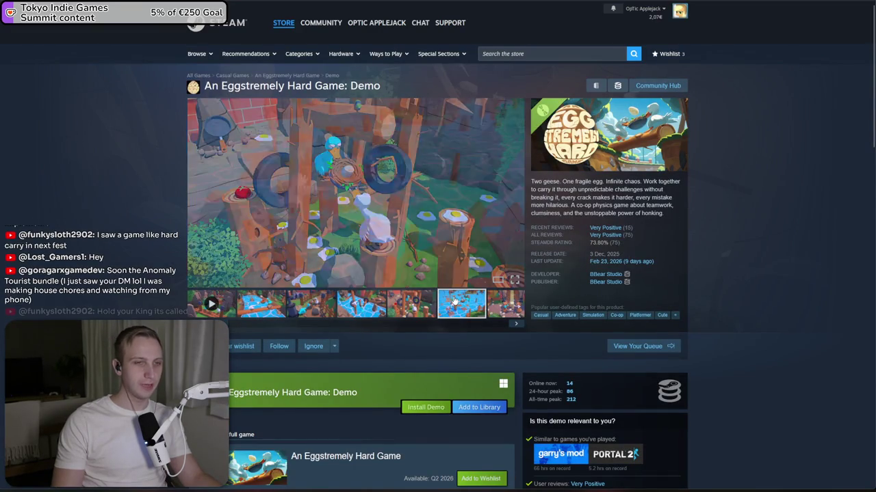
click(533, 53)
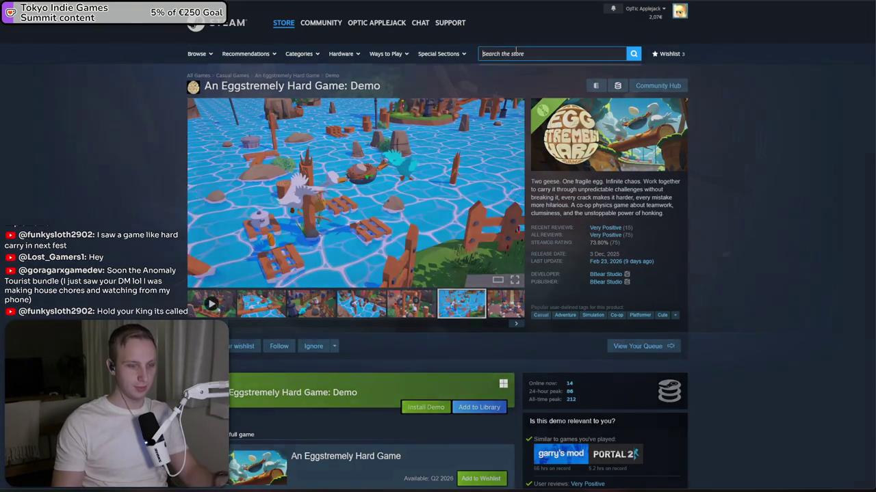
text(hold your king)
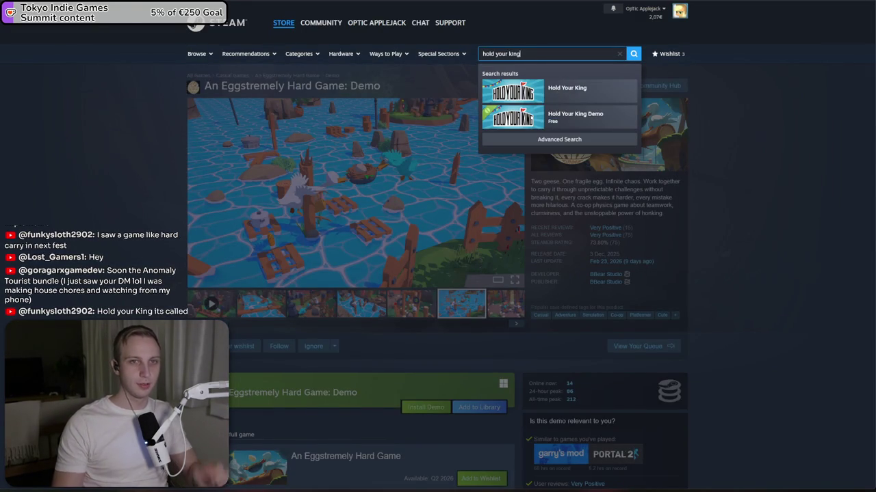
key(Return)
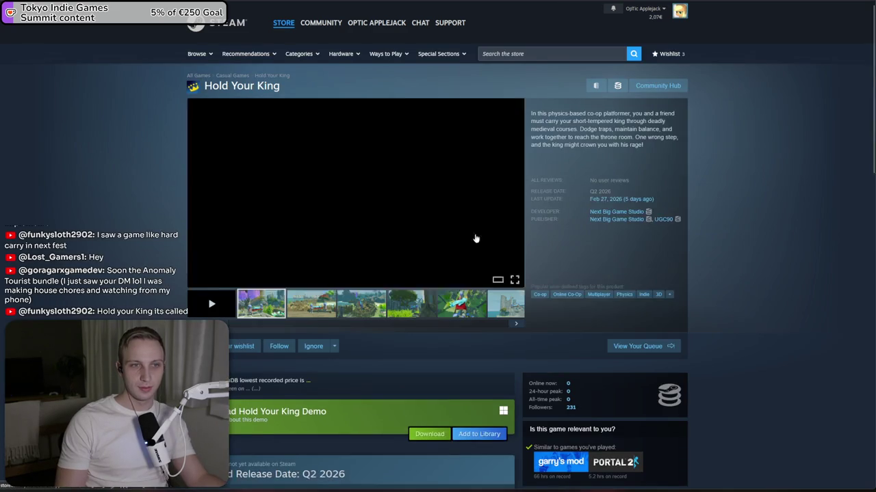
click(327, 234)
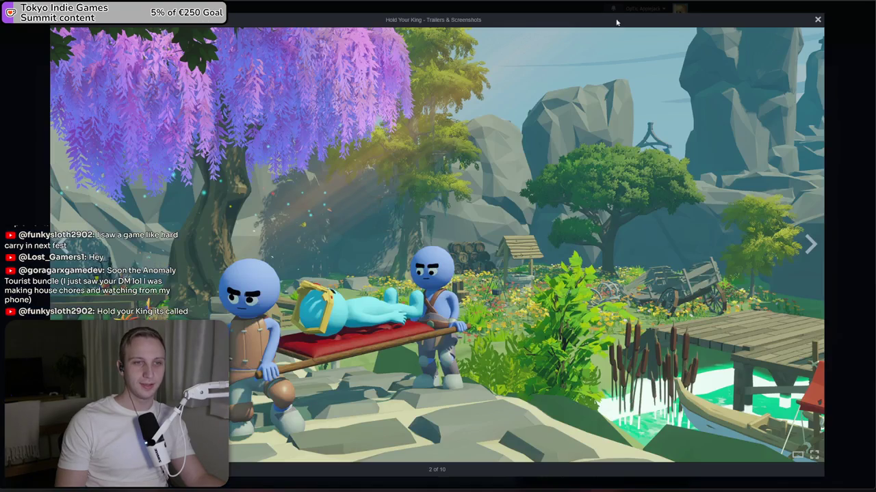
- In the other browser window, open a suggested site and search its assets for 'ithappy'
key(alt+Tab)
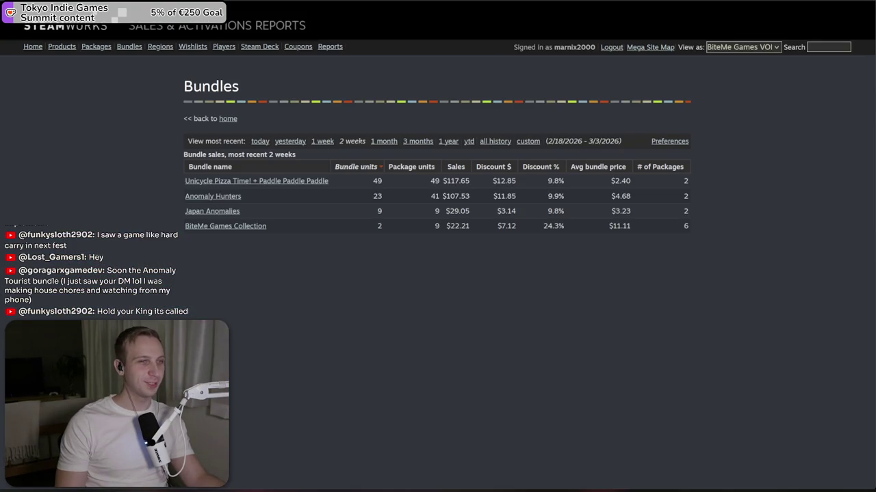
key(ctrl+l)
key(Return)
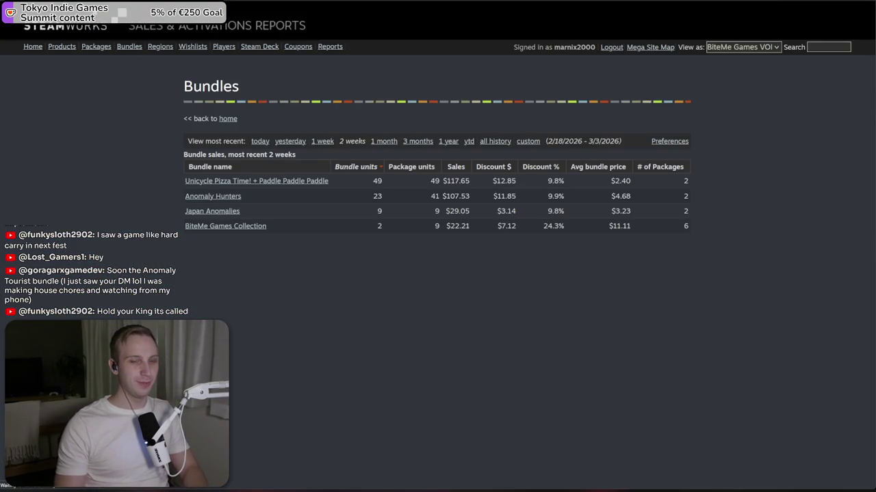
text(ithappy)
key(Return)
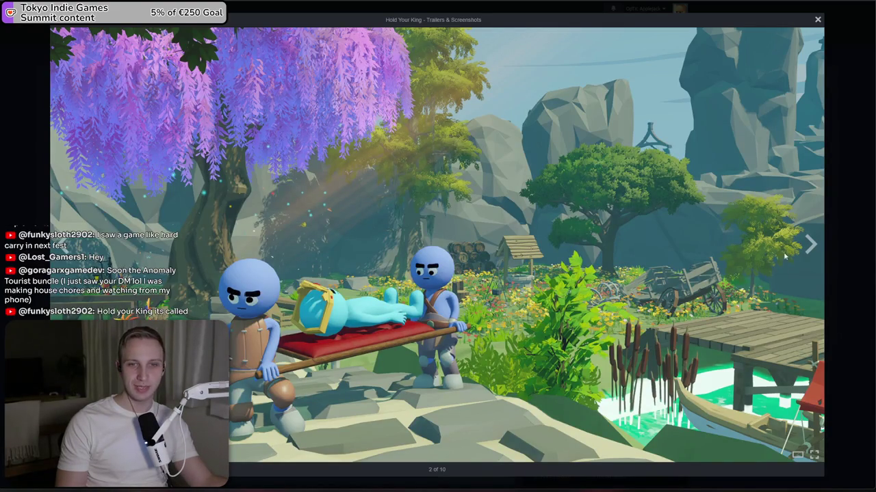
- Browse the Hold Your King screenshots from the ships image through 8 of 10, then close the viewer
click(825, 229)
click(516, 193)
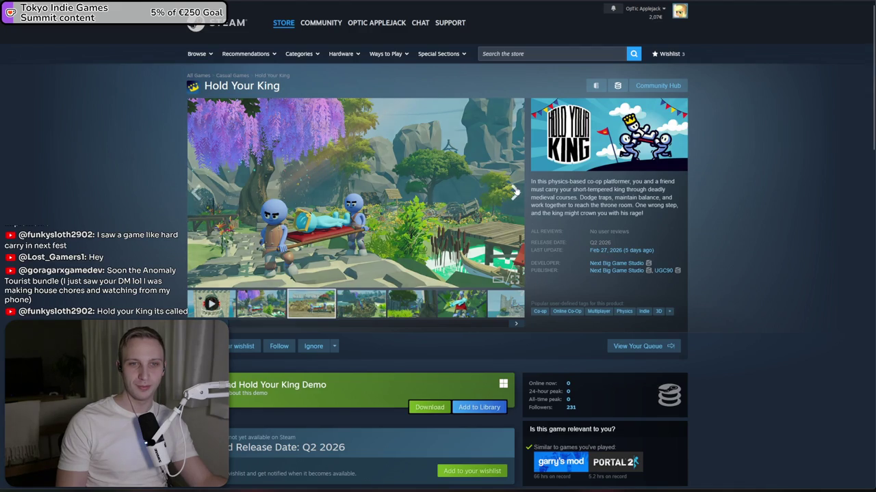
click(413, 173)
key(Right)
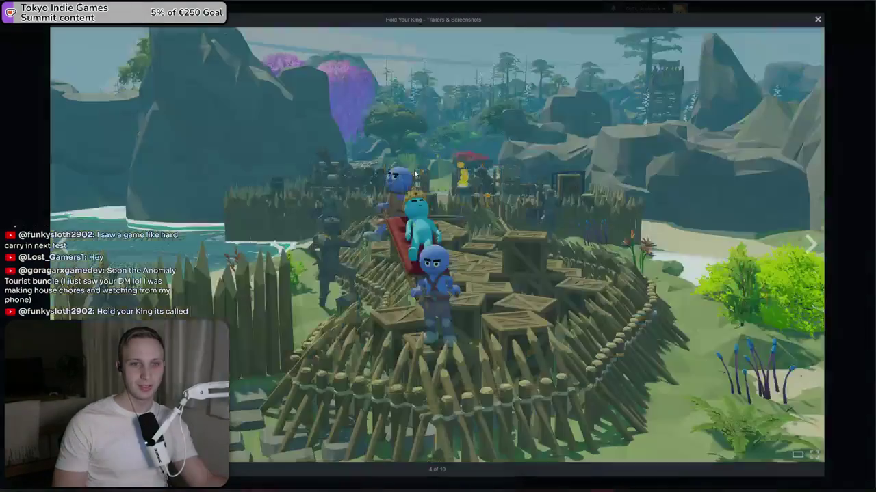
key(Right)
key(Right)
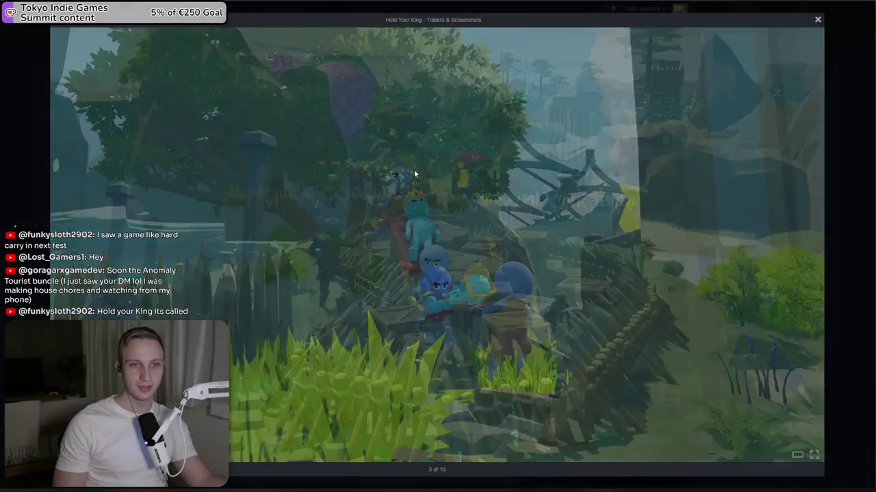
key(Right)
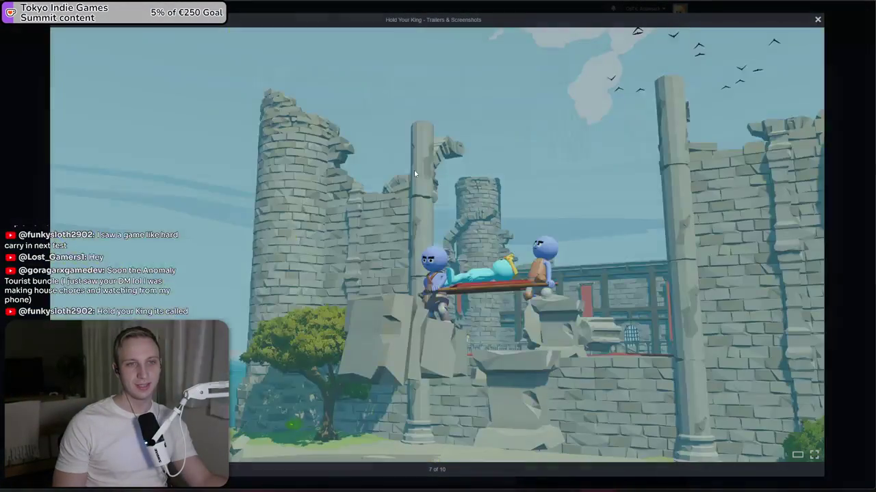
key(Right)
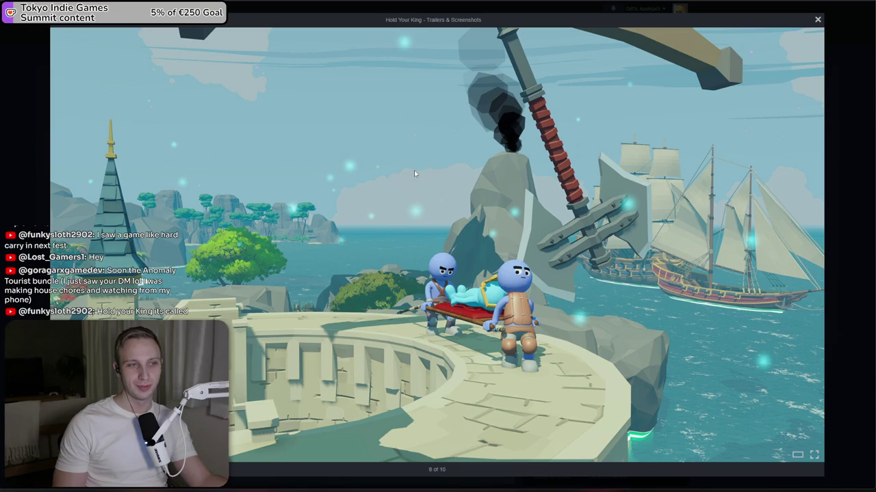
key(Right)
key(Right)
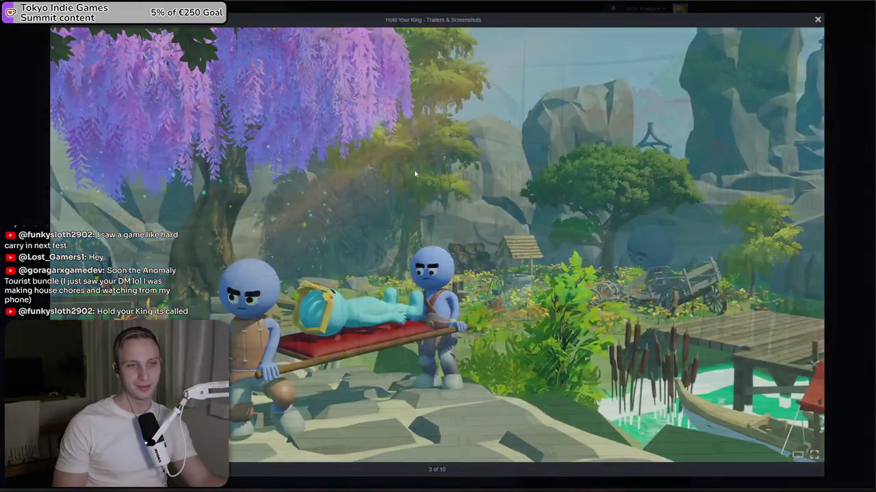
key(Left)
key(Escape)
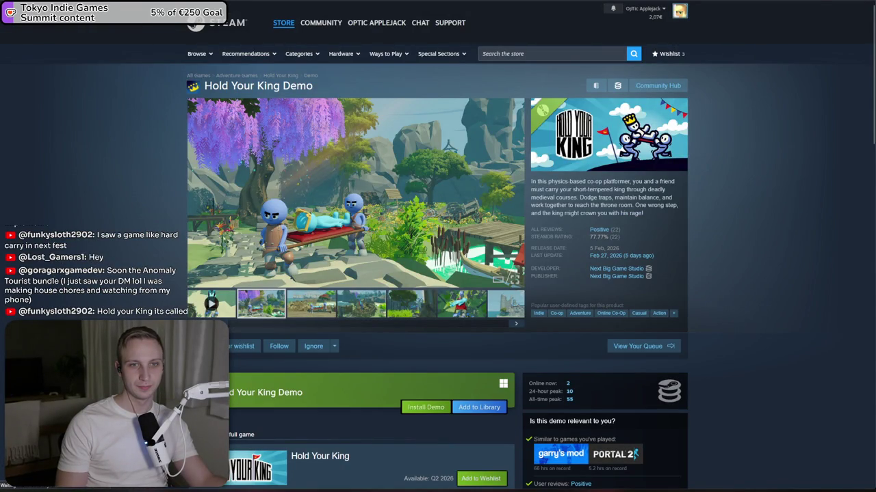
- Select the Hold Your King Demo description paragraph and scroll through the store page
double_click(557, 181)
triple_click(548, 182)
scroll(566, 224, down, 2)
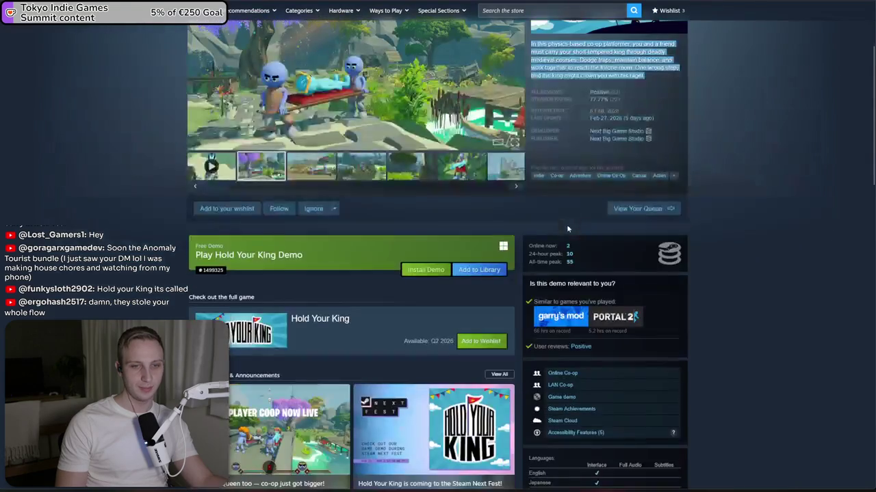
scroll(566, 224, down, 1)
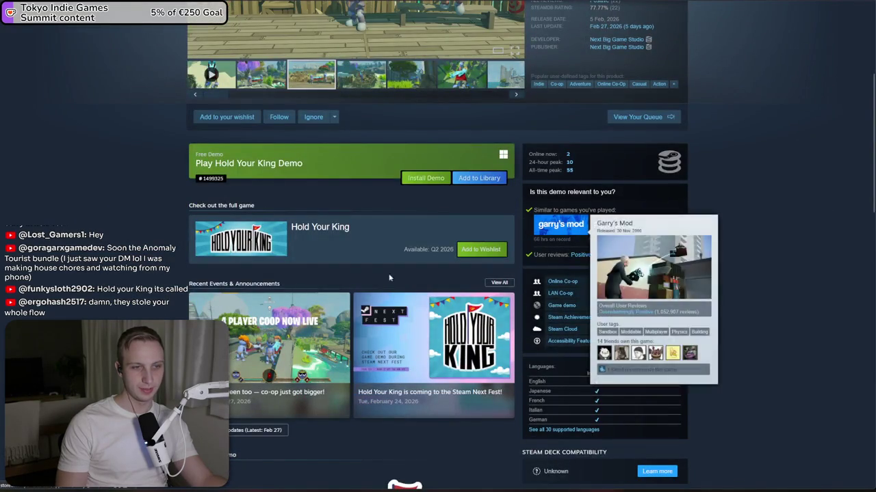
scroll(356, 342, down, 1)
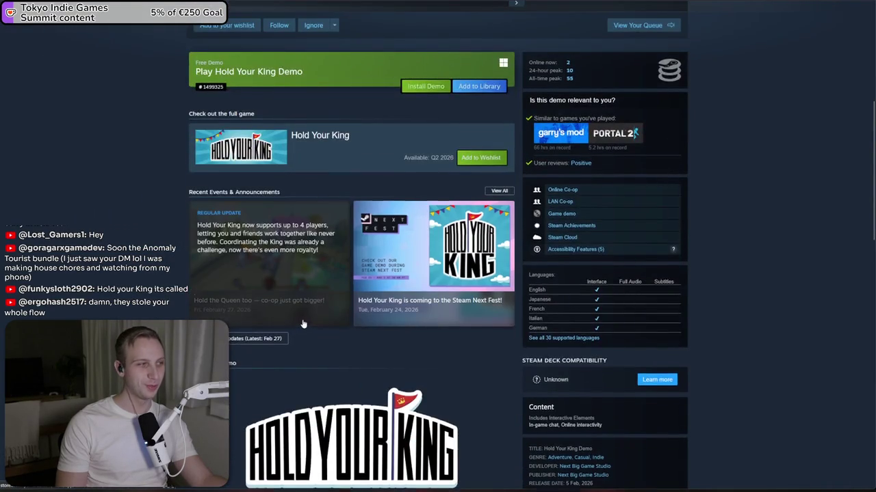
scroll(303, 324, down, 1)
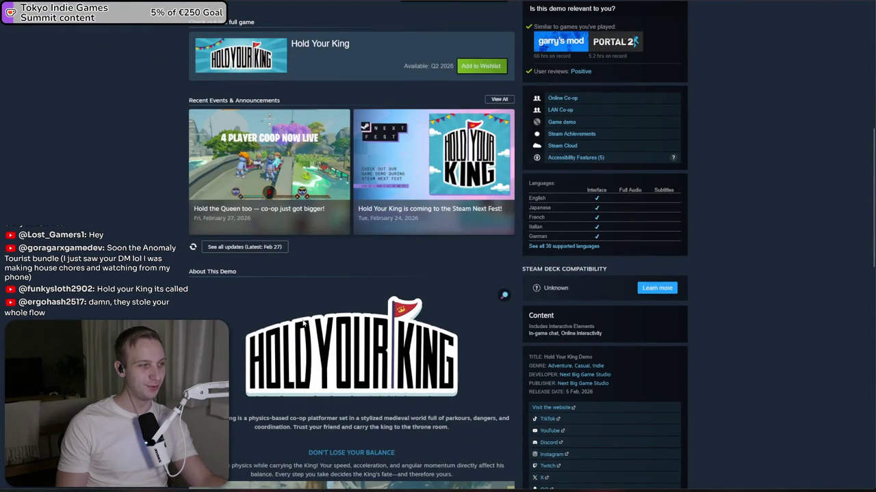
scroll(304, 325, down, 2)
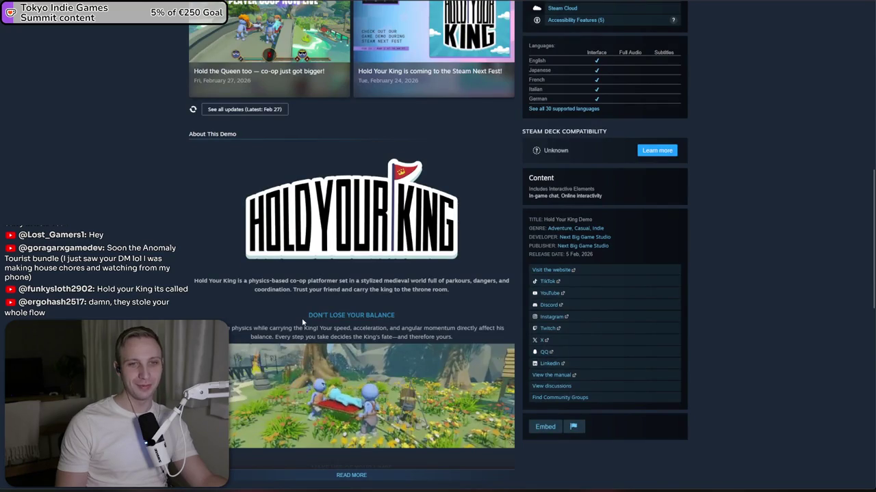
scroll(303, 322, up, 4)
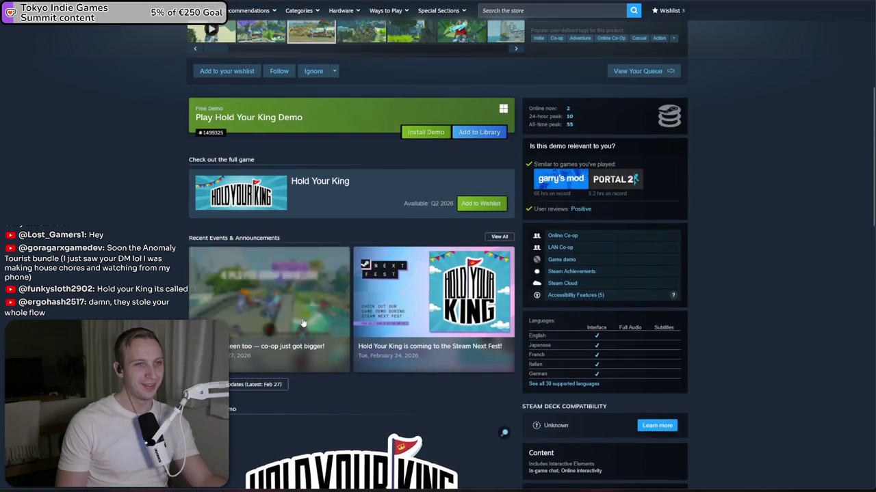
scroll(303, 321, up, 3)
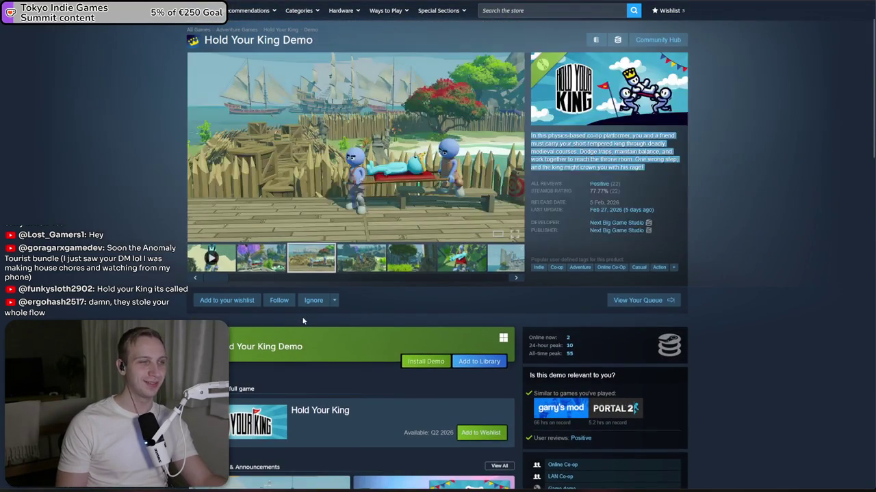
- Flip through the demo's screenshots, including the castle image, then go back to Stretcher Together
click(309, 154)
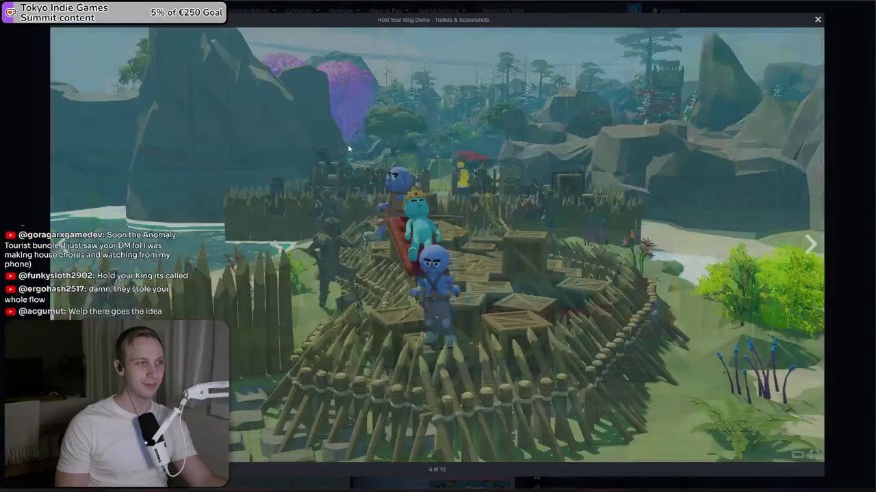
click(348, 148)
key(Escape)
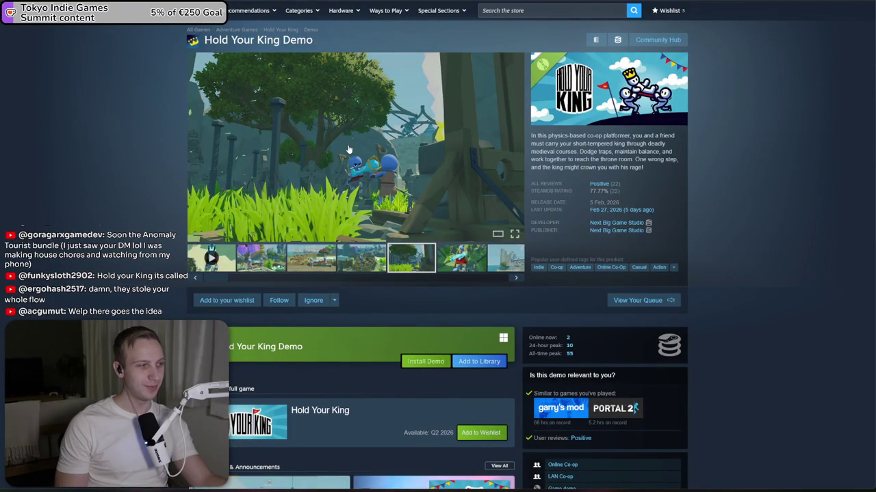
scroll(411, 258, right, 2)
click(453, 261)
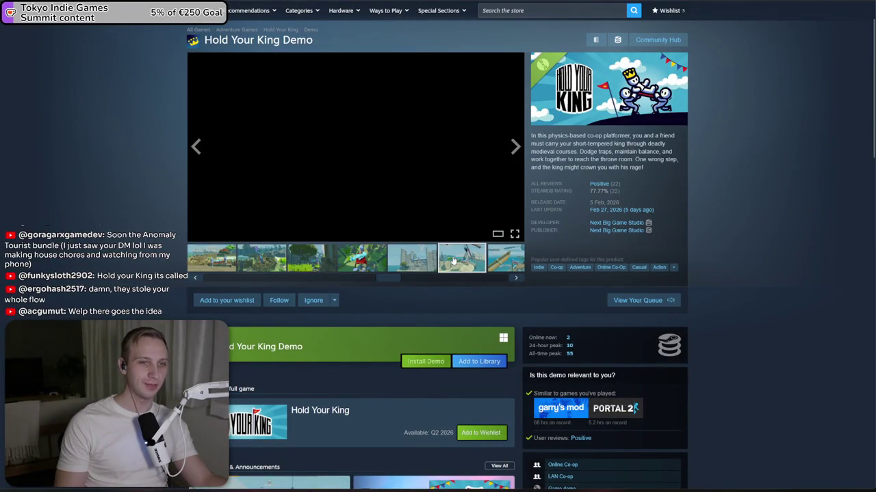
click(435, 265)
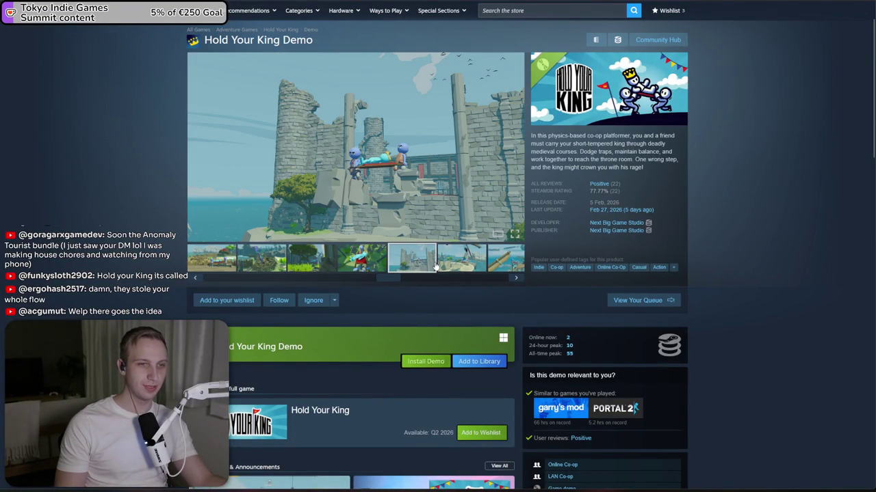
click(369, 263)
key(alt+Left)
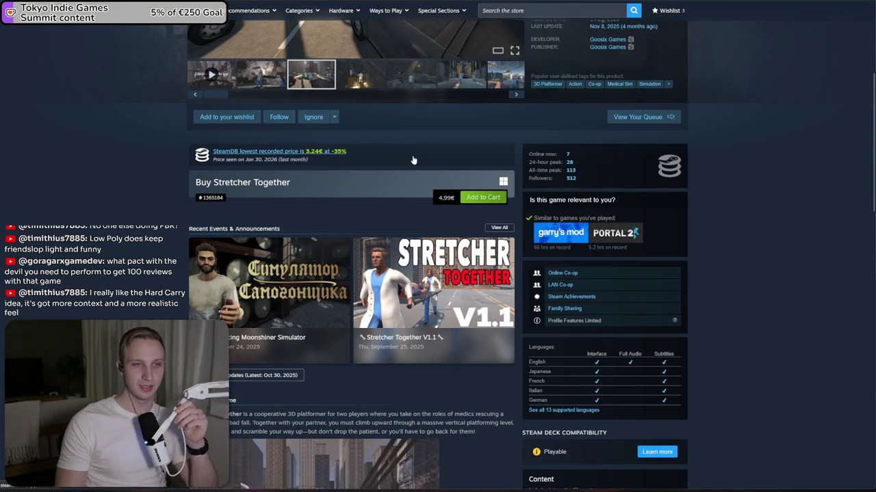
- Expand the Stretcher Together description with READ MORE, then scroll back to the page top
scroll(417, 162, down, 5)
scroll(413, 160, down, 2)
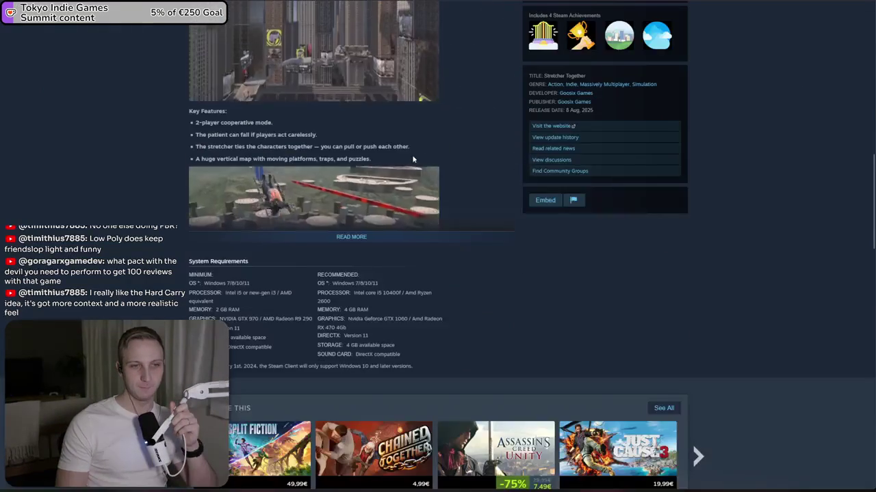
click(350, 237)
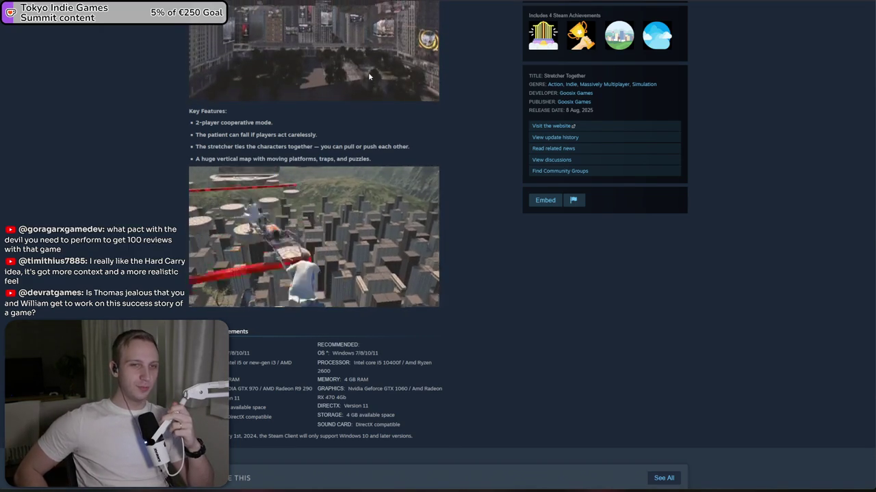
scroll(396, 120, up, 4)
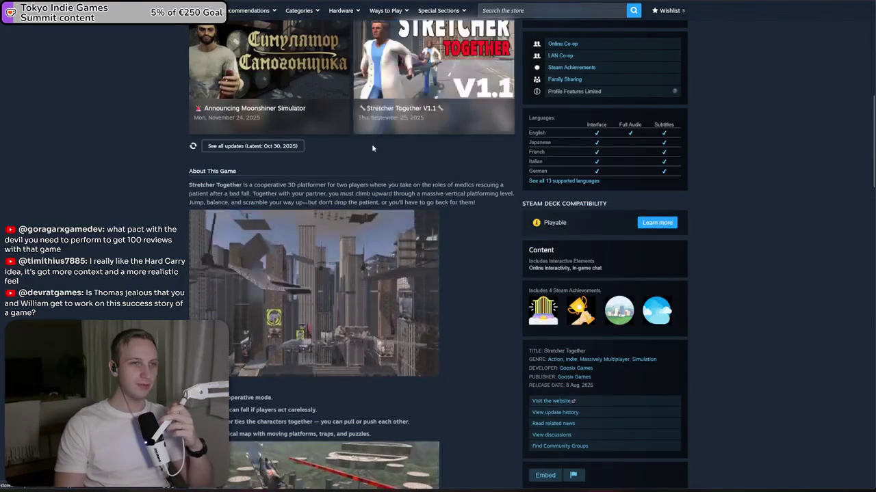
scroll(302, 305, up, 1)
scroll(290, 319, up, 4)
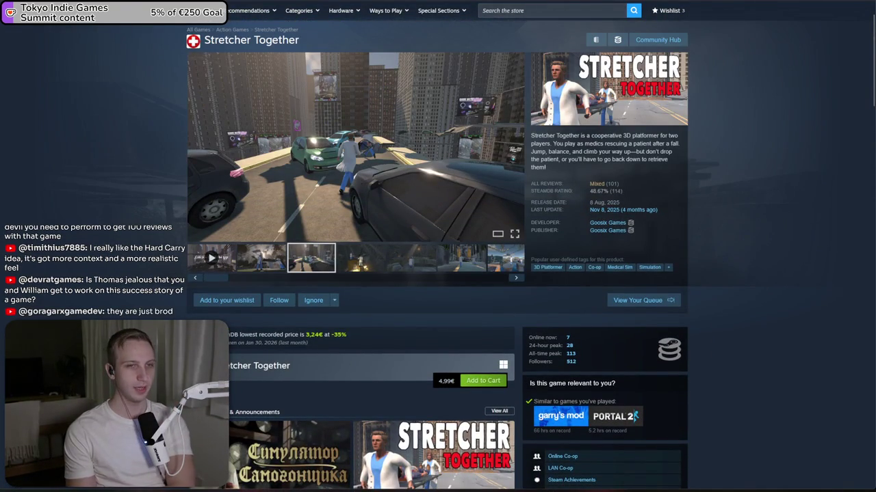
scroll(161, 63, up, 1)
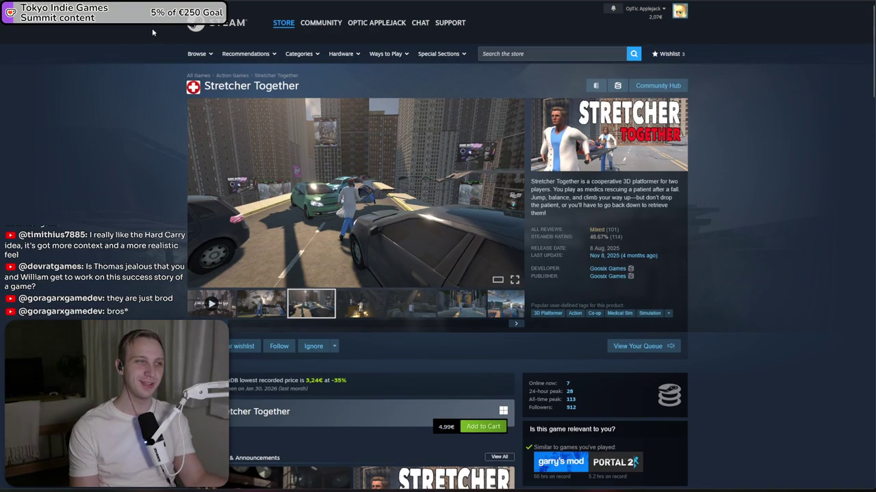
- Browse the Steam store front page's Discounts & Events, then switch to SteamDB's MMO 98 page
click(241, 22)
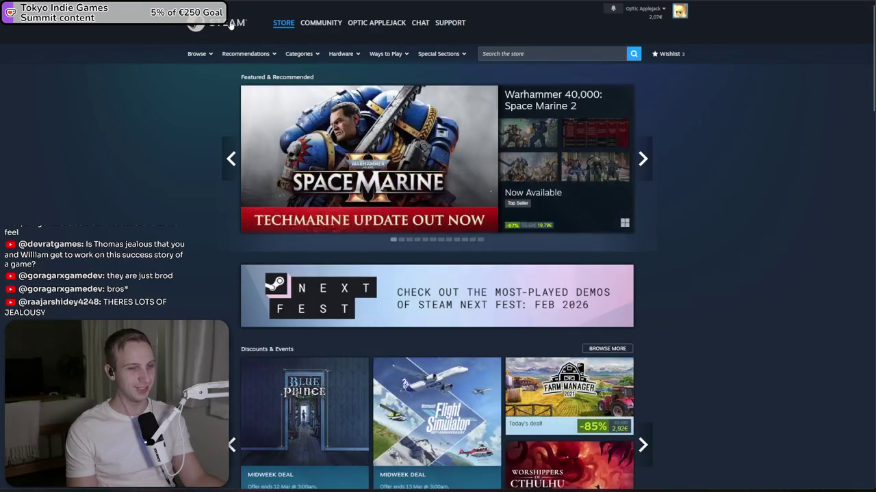
scroll(271, 203, down, 3)
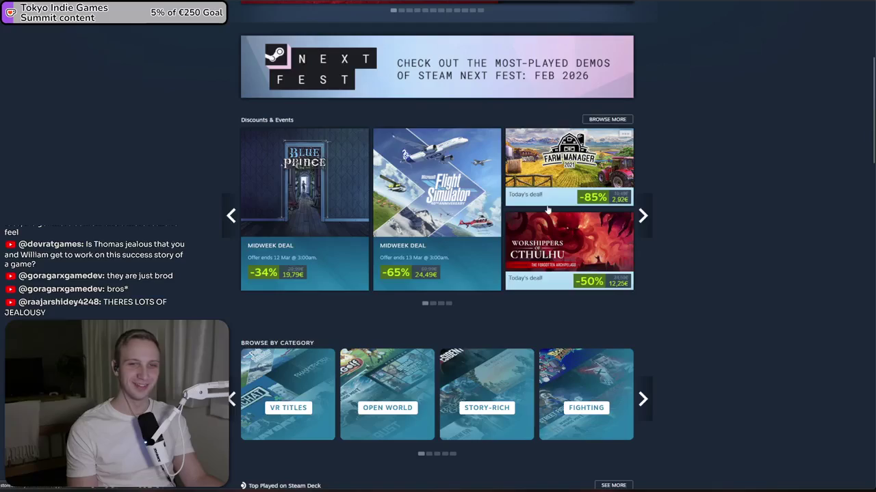
mouse_move(531, 199)
scroll(432, 253, down, 2)
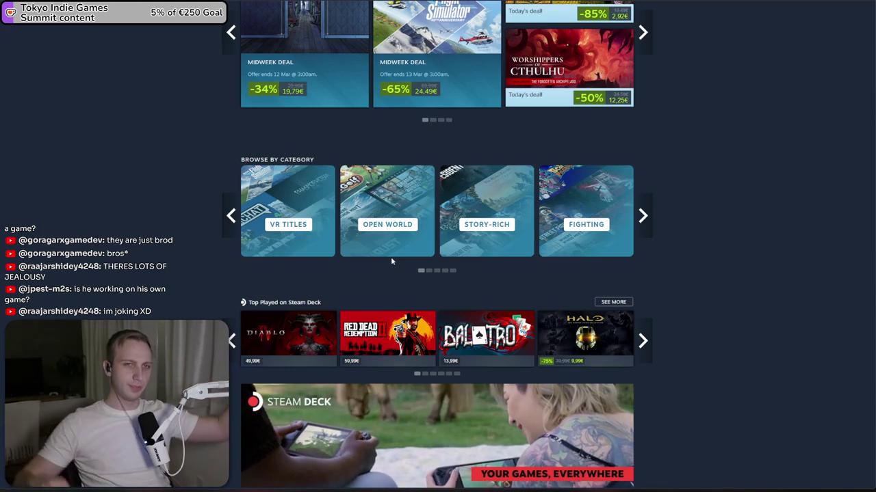
key(alt+Tab)
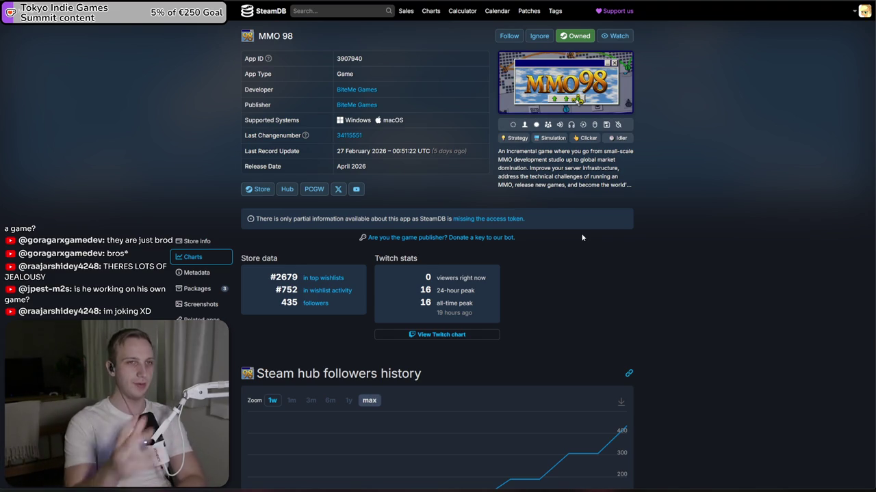
- Bring up Steamworks' Wishes By Day report and scroll to the last-two-weeks Per-App Wishlist Activity table
key(ctrl+Tab)
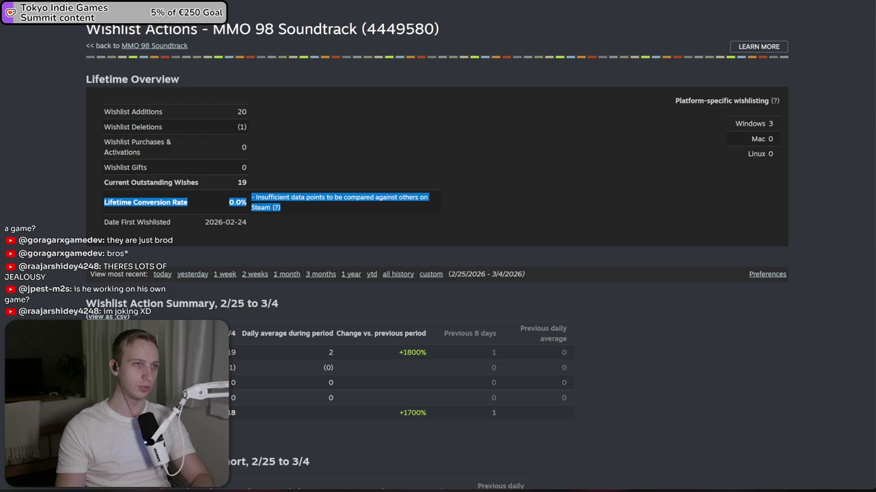
click(410, 127)
scroll(381, 164, up, 2)
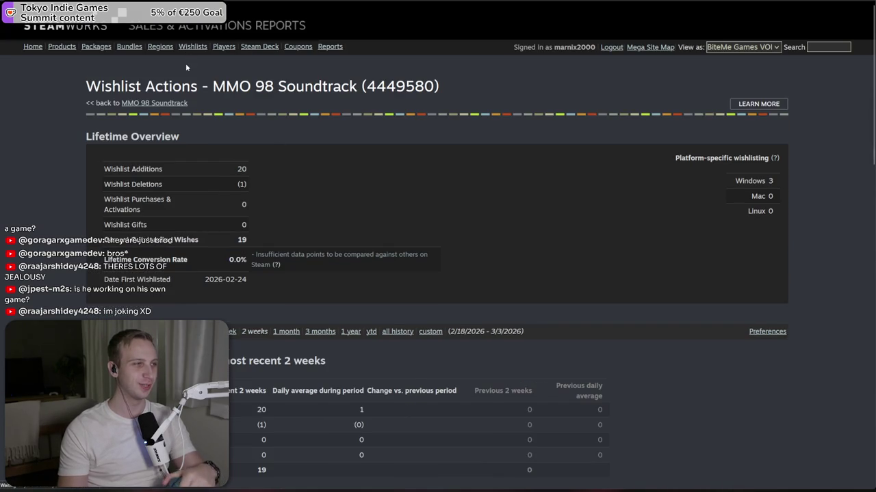
key(ctrl+Tab)
scroll(283, 286, down, 5)
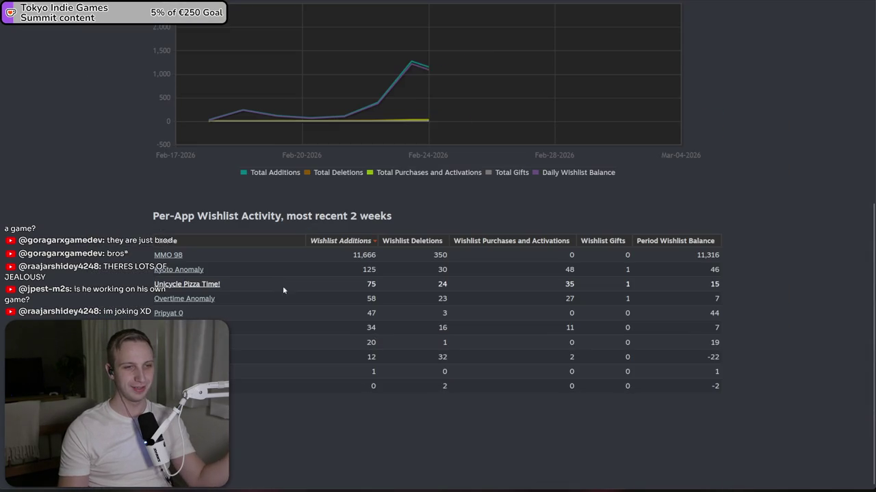
- Open MMO 98's wishlist actions report, mark the outstanding wishes total, and review the Daily Wishlist Actions chart
click(164, 256)
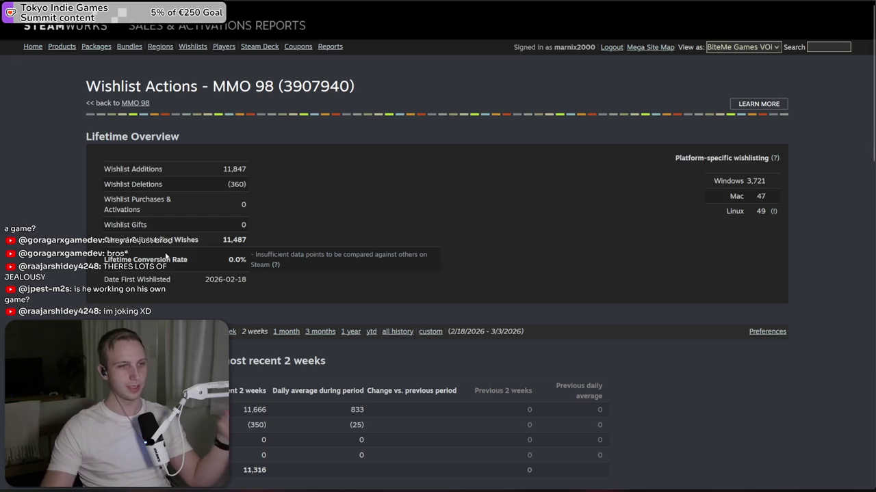
drag(242, 240, 310, 239)
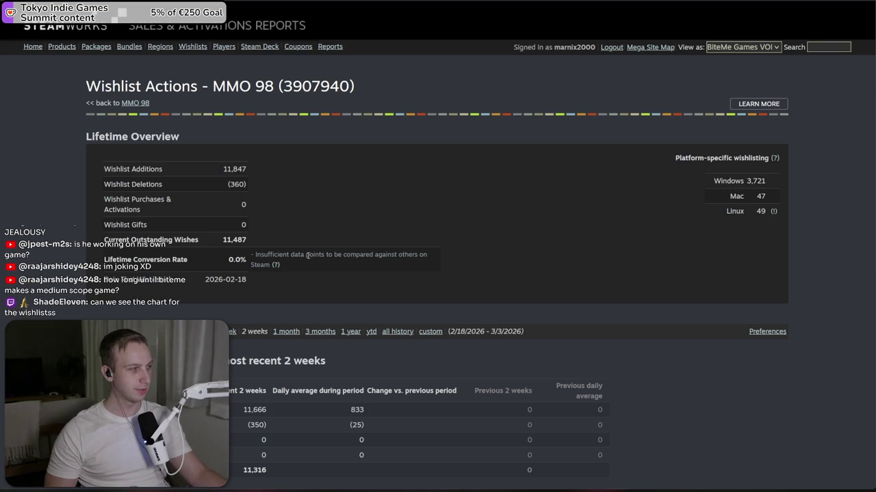
scroll(307, 256, down, 3)
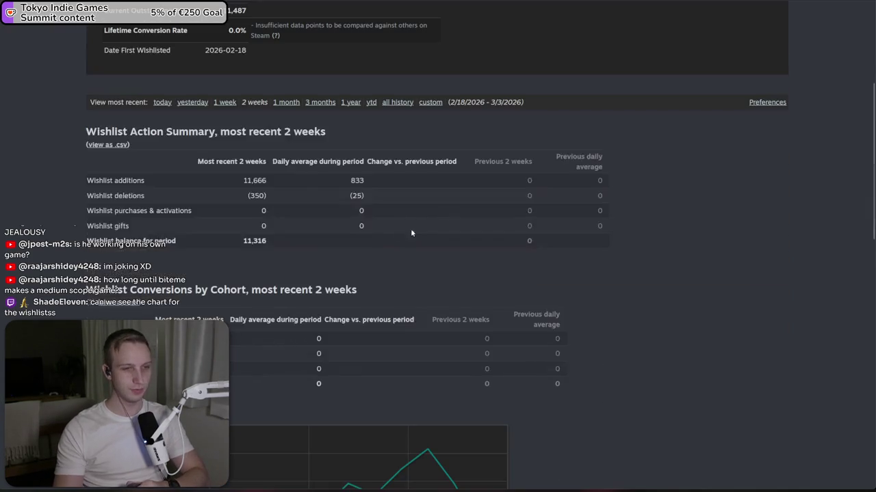
scroll(384, 250, down, 2)
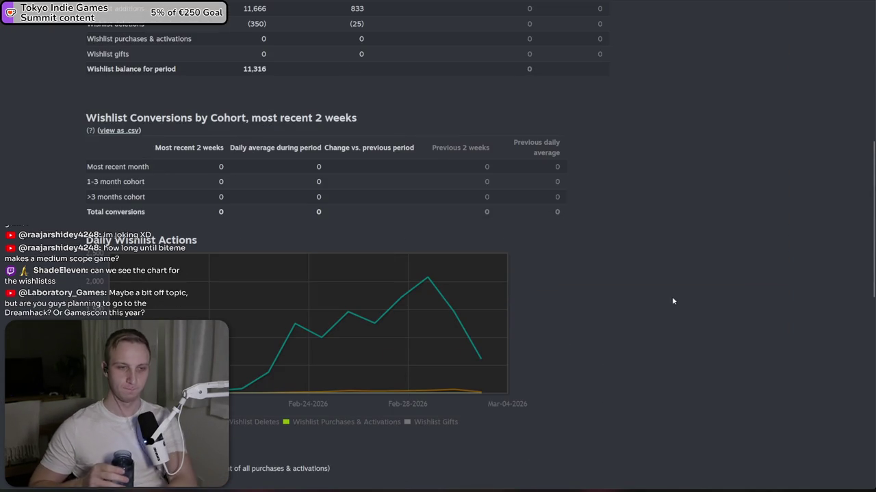
scroll(684, 291, down, 2)
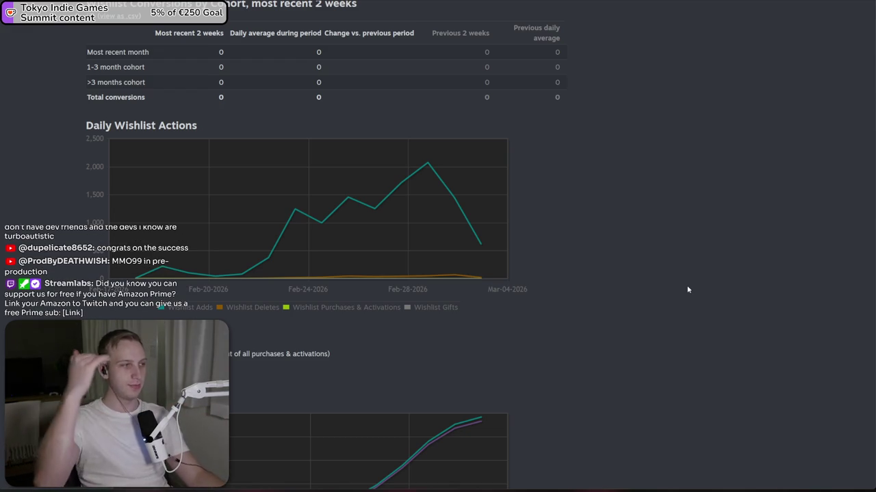
mouse_move(268, 258)
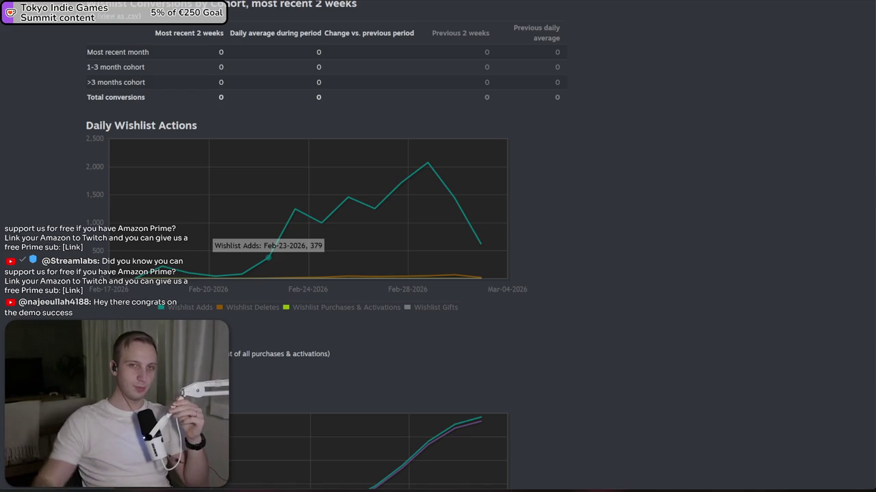
key(ctrl+t)
- Search Google for 'tokyo indie games' and open the Tokyo Indie Games Summit 2026 site
text(tokyo)
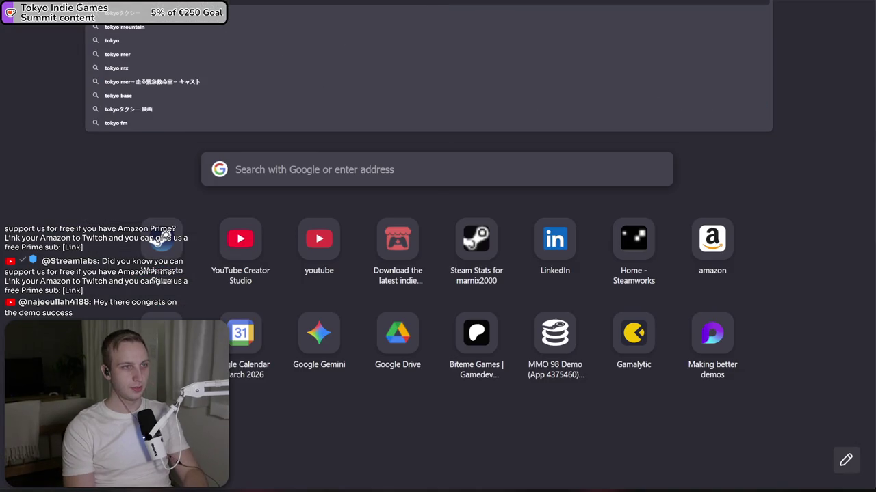
text( indie games)
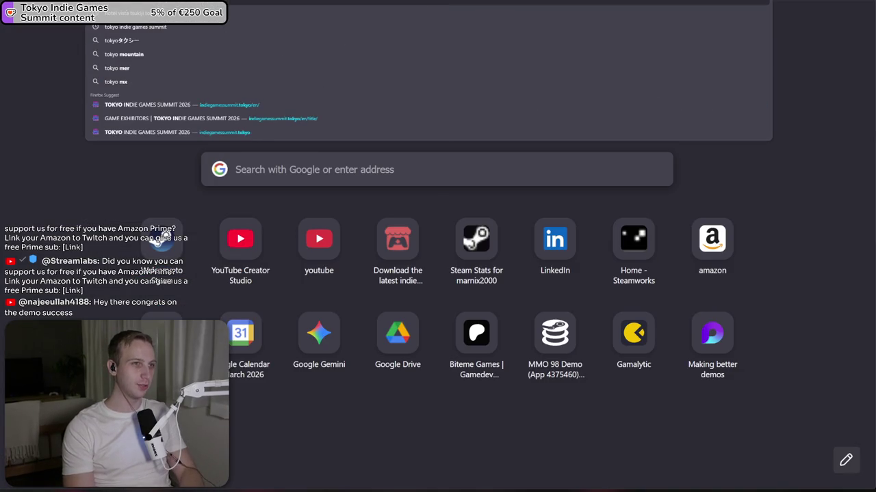
key(Return)
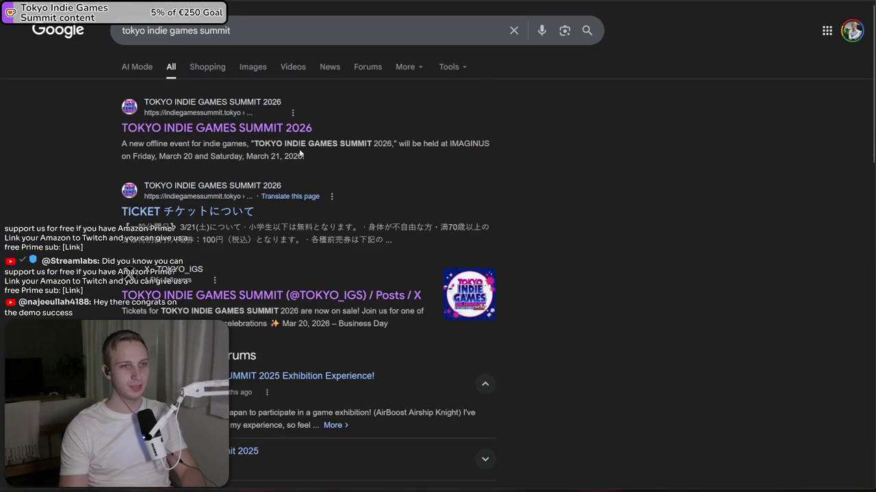
click(260, 135)
scroll(741, 223, down, 1)
scroll(741, 224, up, 1)
- Run a new Google search for 'gamescom' from the address bar
key(ctrl+l)
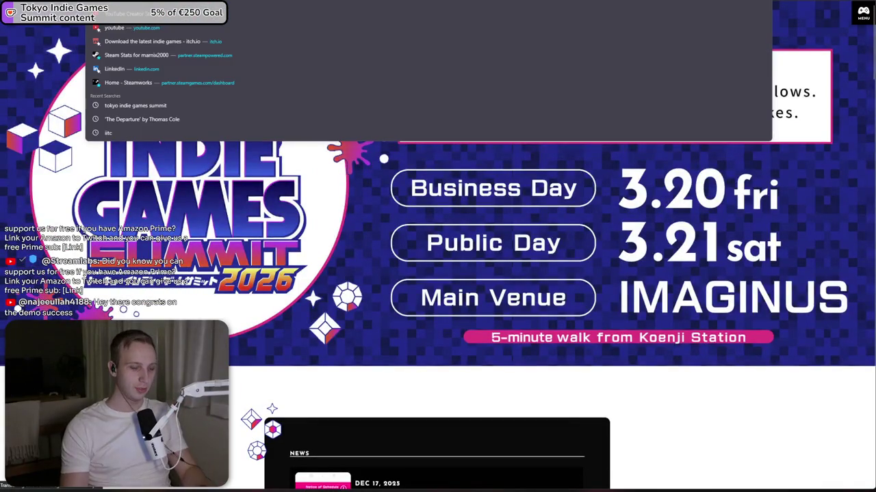
key(Escape)
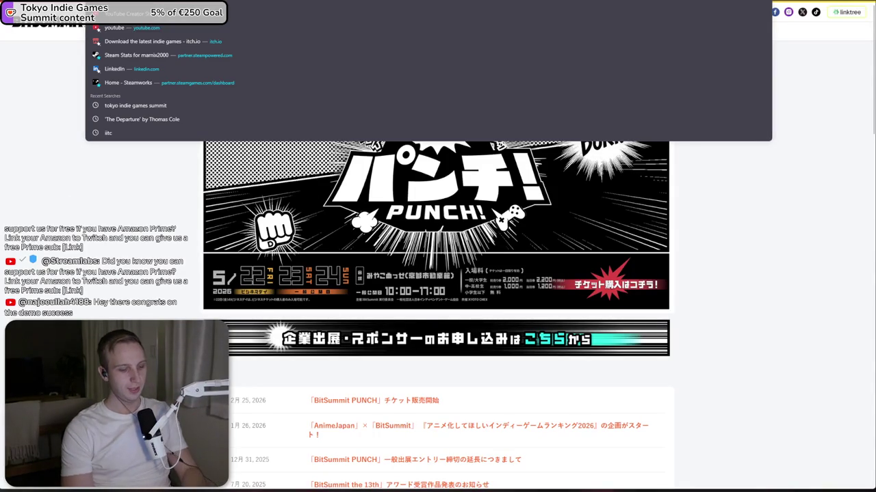
text(gamescom)
key(Return)
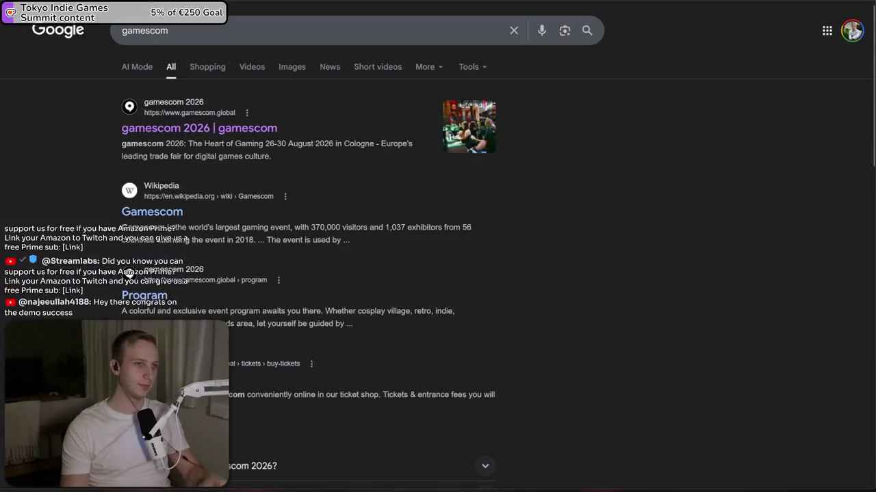
- Open the gamescom 2026 website, then search 'gamescom dev' and open the gamescom dev site
click(175, 132)
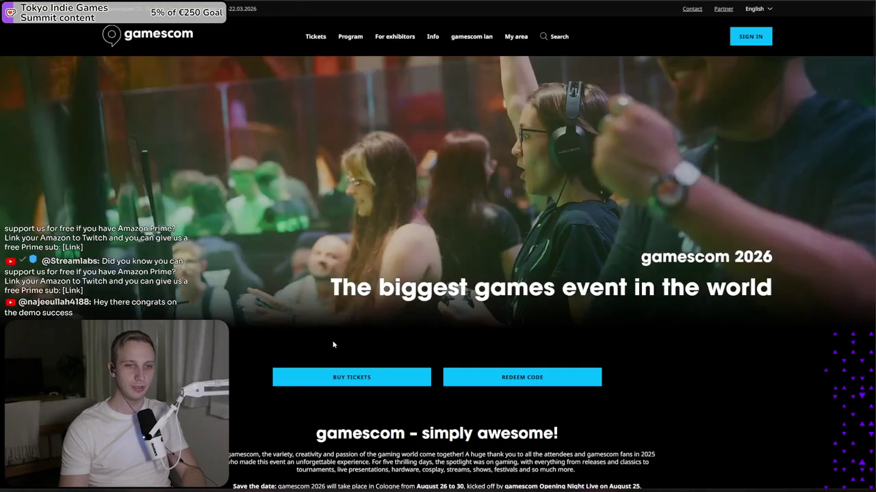
key(ctrl+t)
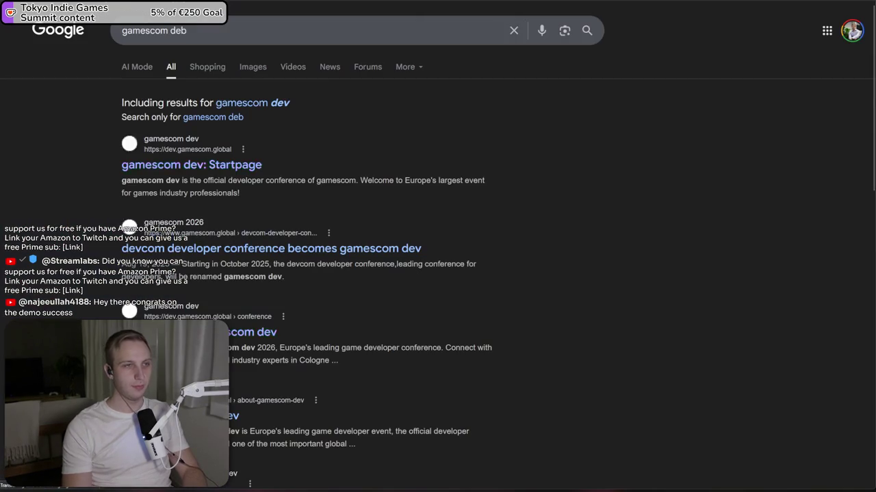
click(186, 30)
text(v)
key(Return)
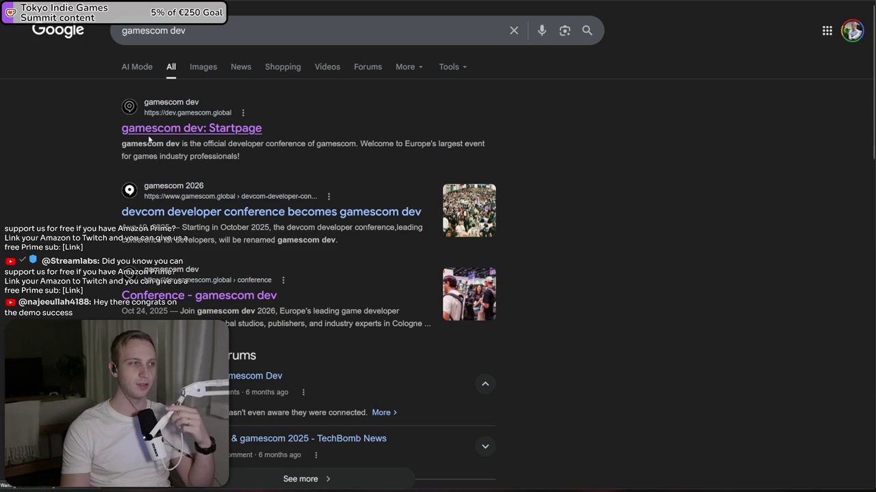
click(147, 129)
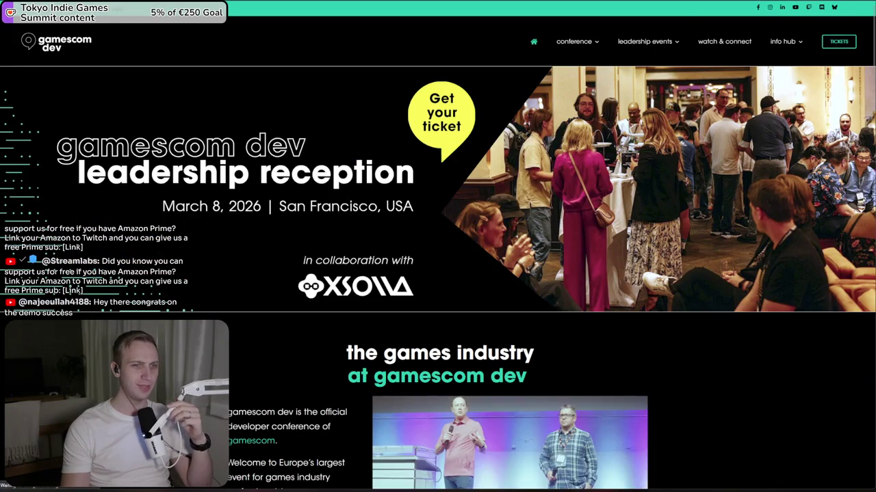
- Scroll the gamescom dev pages, moving between the homepage and the partners page
scroll(569, 183, down, 5)
scroll(568, 183, down, 2)
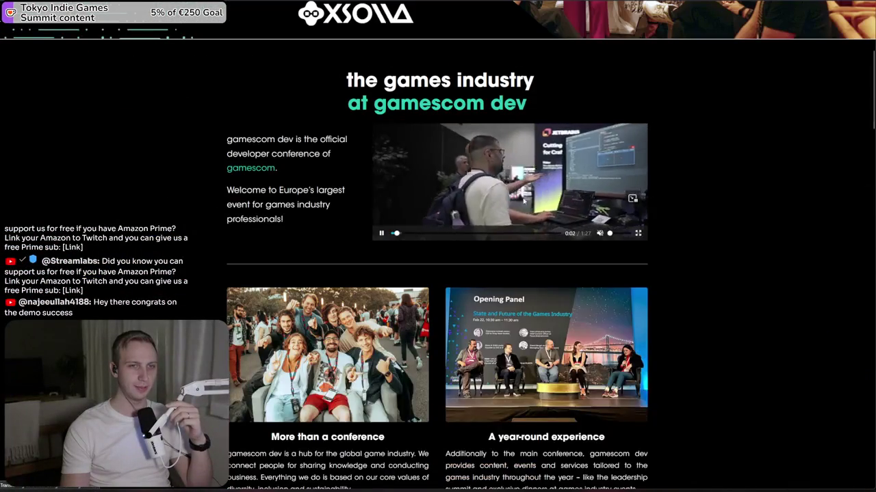
scroll(424, 205, up, 2)
scroll(425, 204, up, 2)
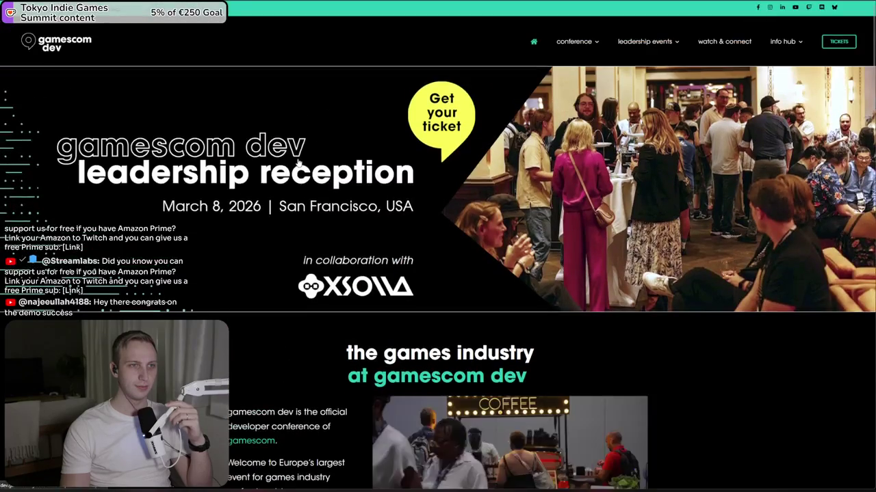
scroll(555, 108, down, 4)
scroll(555, 107, down, 7)
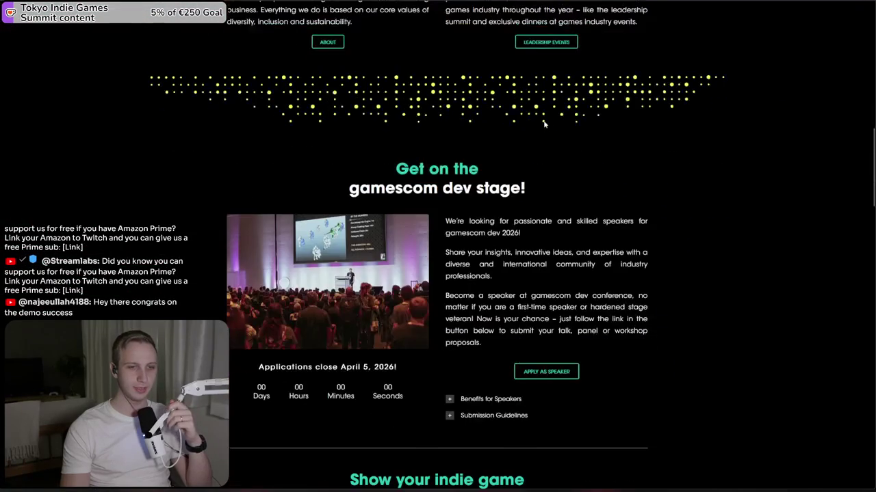
scroll(538, 131, down, 5)
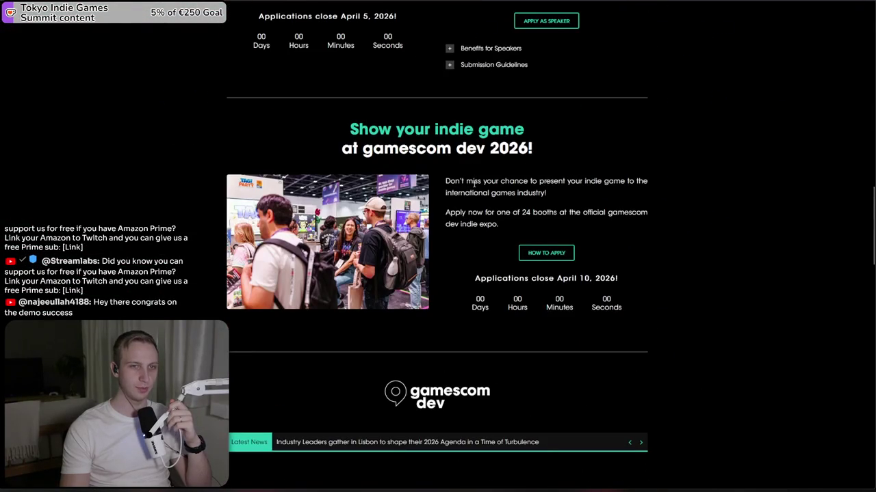
scroll(547, 277, down, 11)
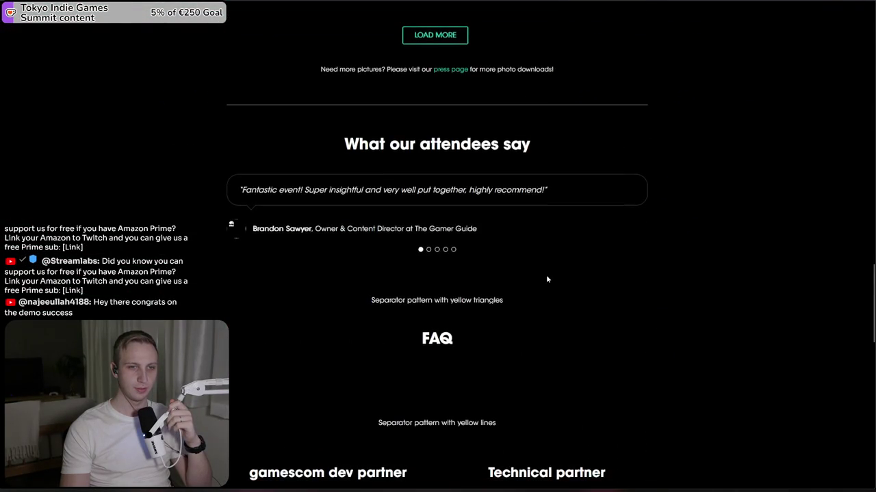
key(alt+Left)
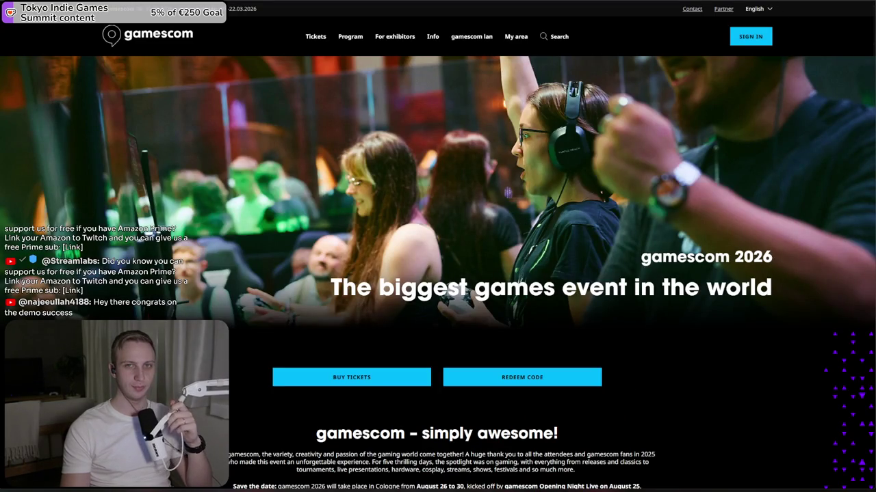
key(alt+Right)
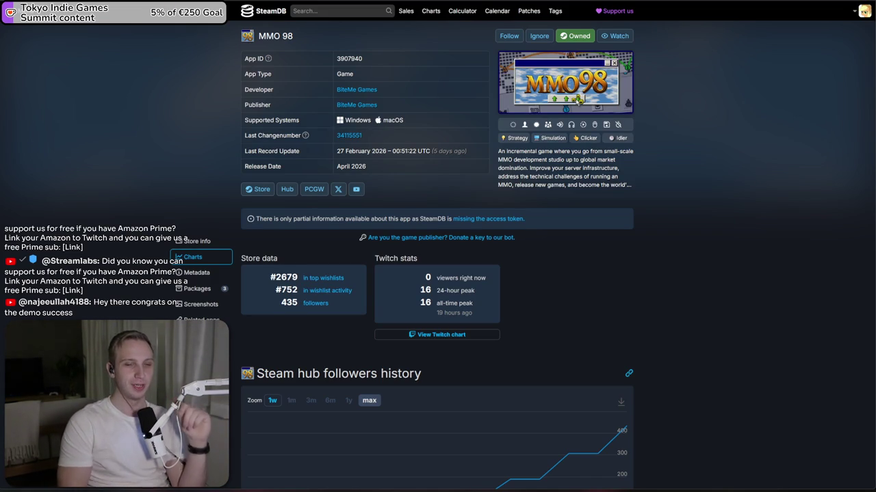
- Search Google for 'gamescom asia' in a new tab and open the Home | gamescom asia site
key(ctrl+t)
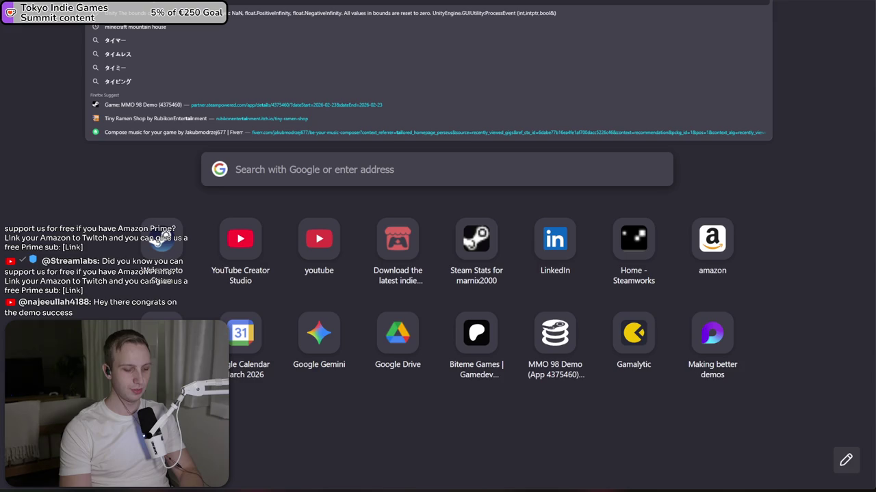
text(wan)
key(BackSpace)
key(BackSpace)
key(BackSpace)
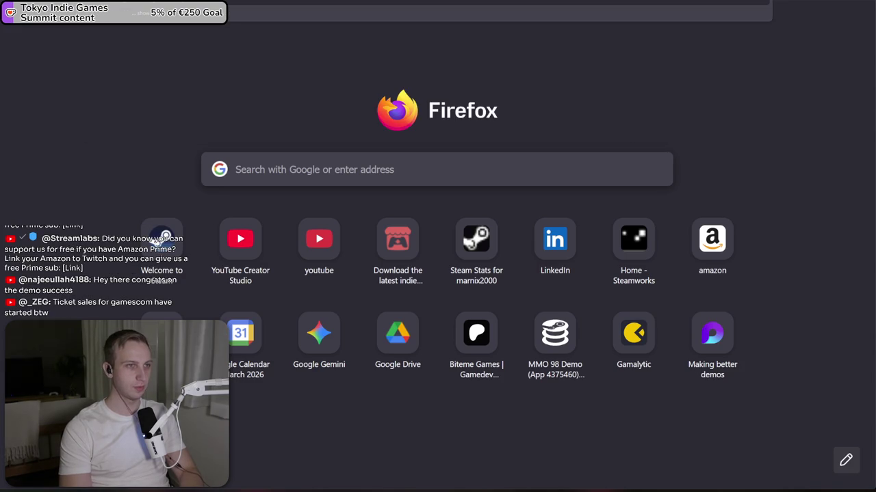
key(Down)
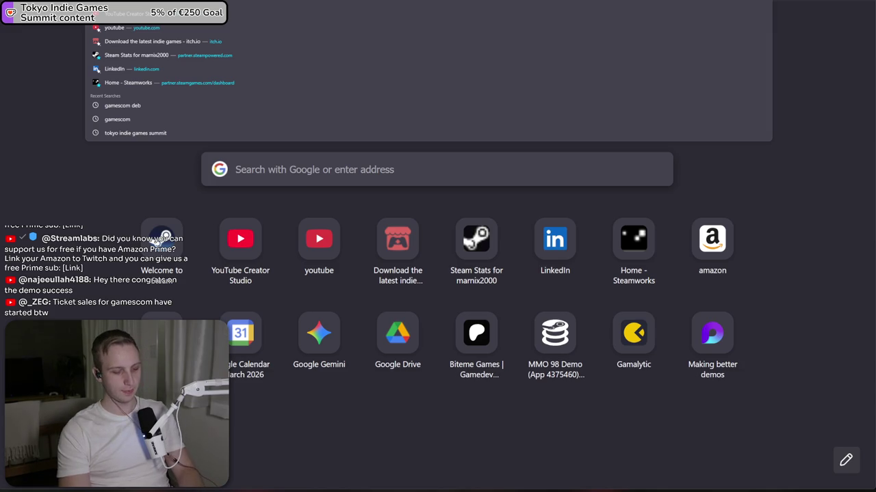
text(bi)
key(BackSpace)
text(usa)
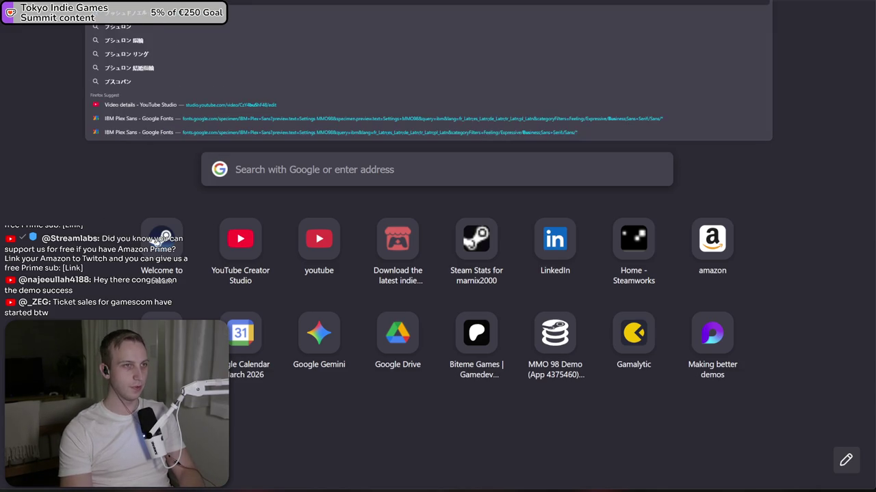
key(ctrl+a)
text(gamescom dev)
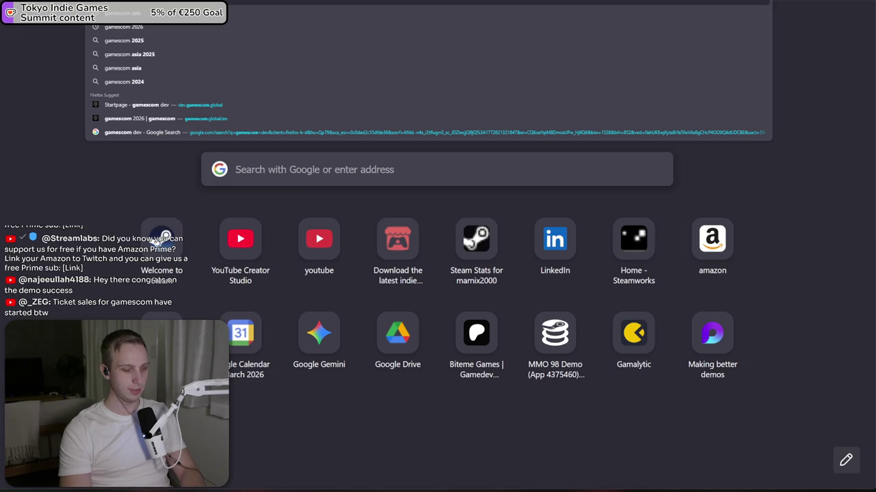
click(123, 67)
click(290, 127)
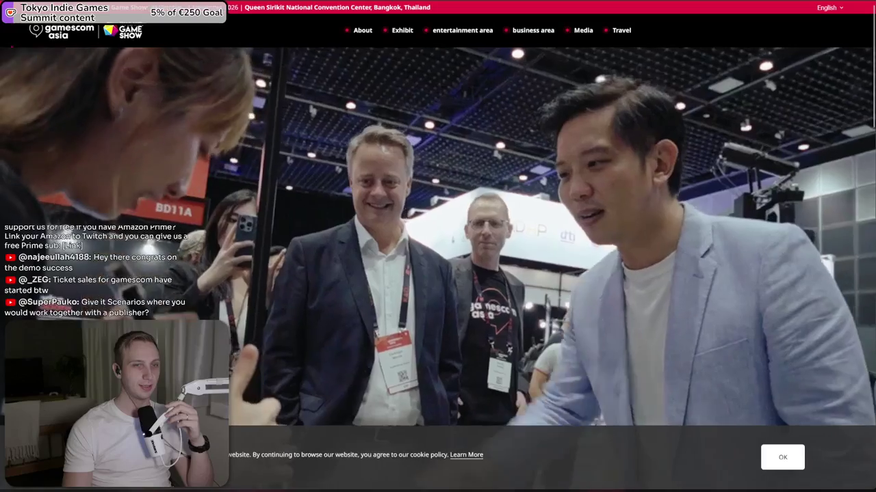
- Scroll the gamescom asia site, go back to the search results, then return to SteamDB's MMO 98 tab
scroll(512, 122, down, 5)
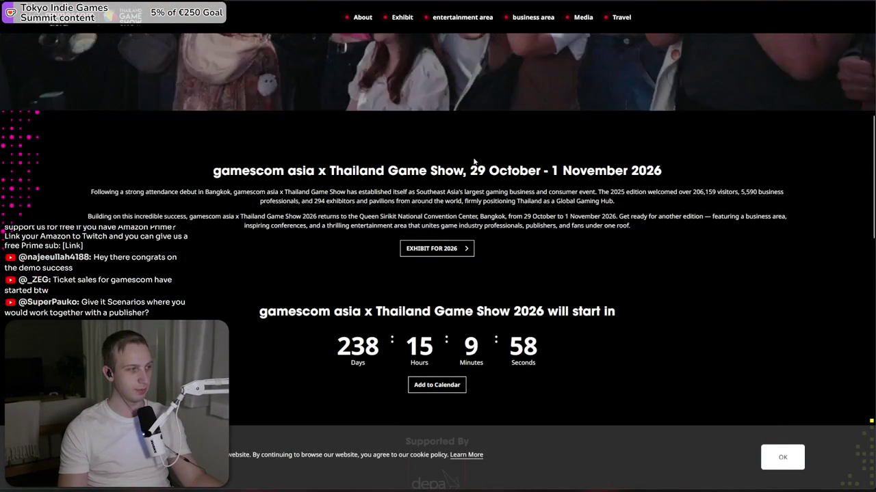
scroll(474, 162, down, 1)
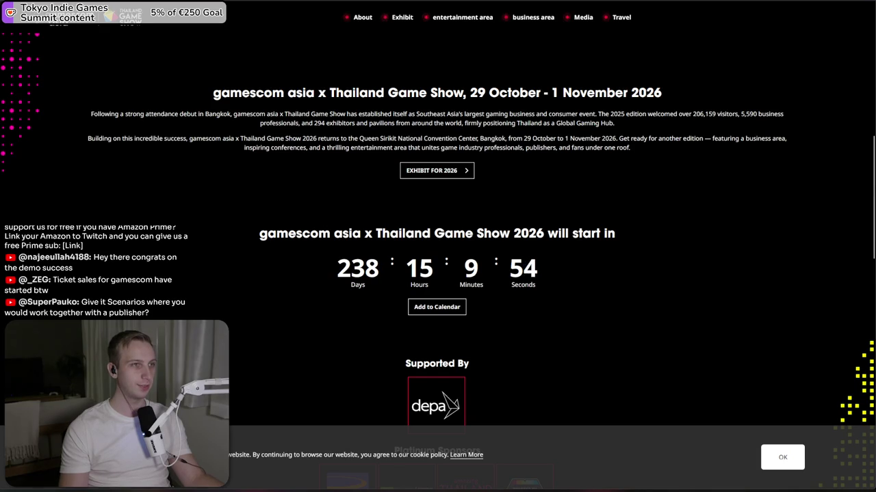
key(alt+Left)
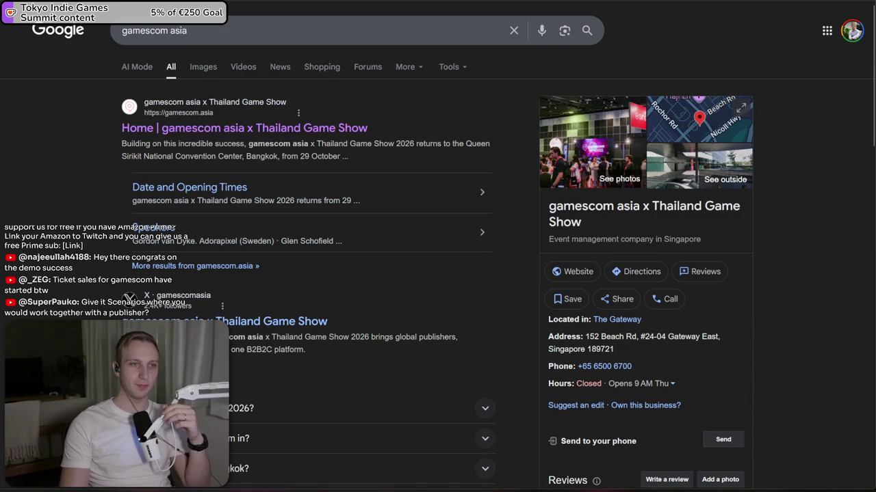
key(ctrl+Tab)
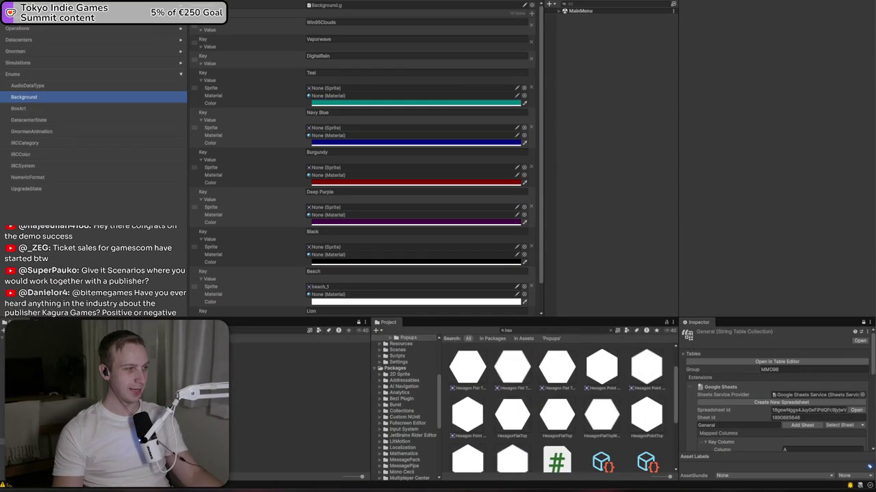
- Enter and exit Play mode, frame the game UI in the Scene view, and expand the UI object
key(ctrl+p)
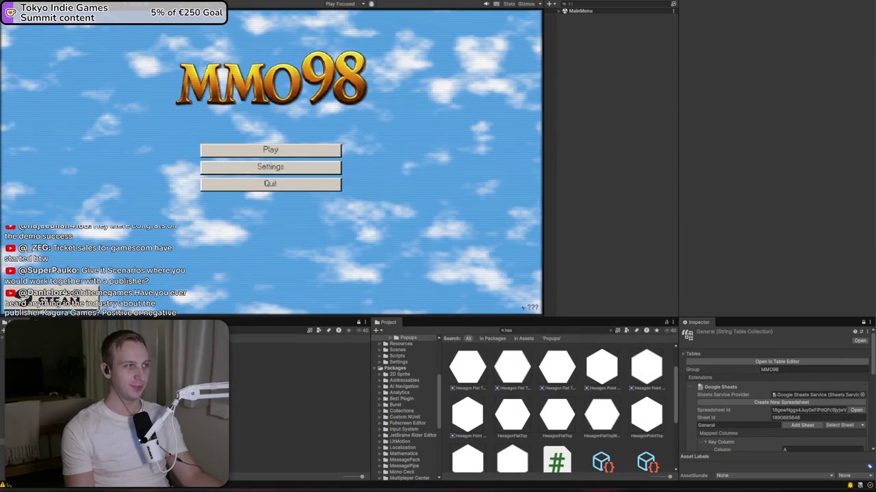
key(ctrl+p)
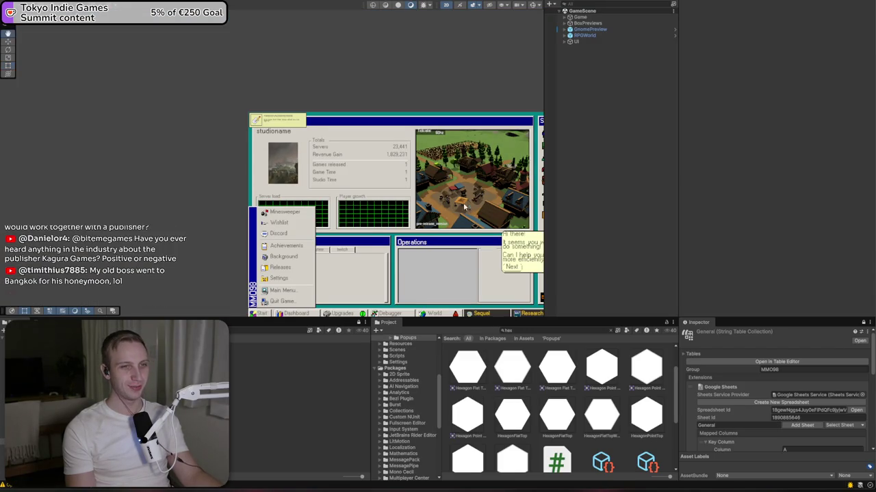
key(f)
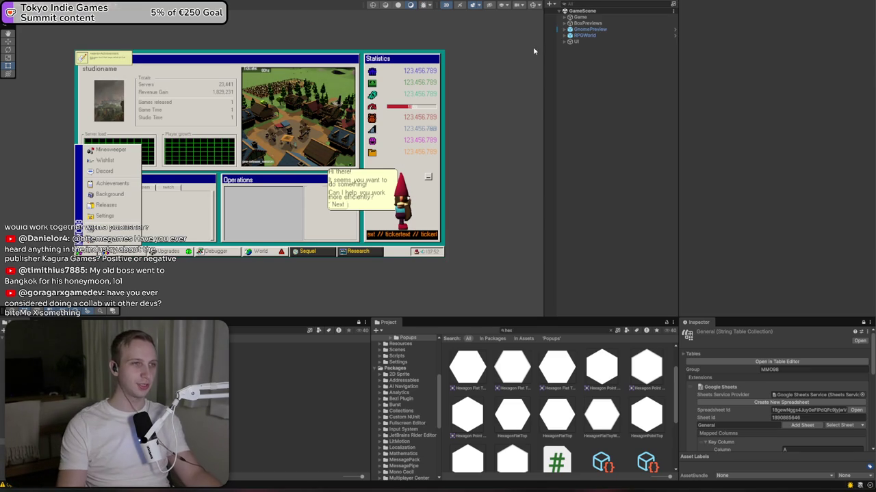
click(566, 42)
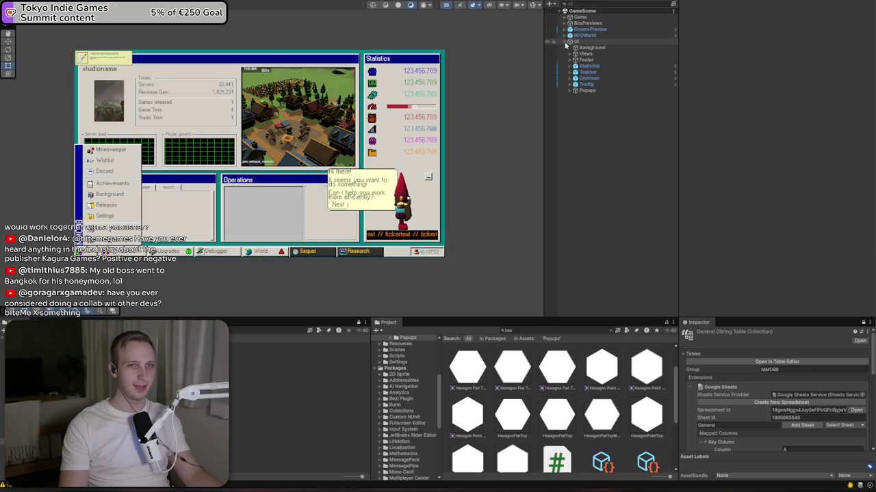
- Expand Popups > MilestonesPopup and deactivate the MilestoneToast object
click(569, 91)
click(581, 157)
click(605, 157)
click(698, 7)
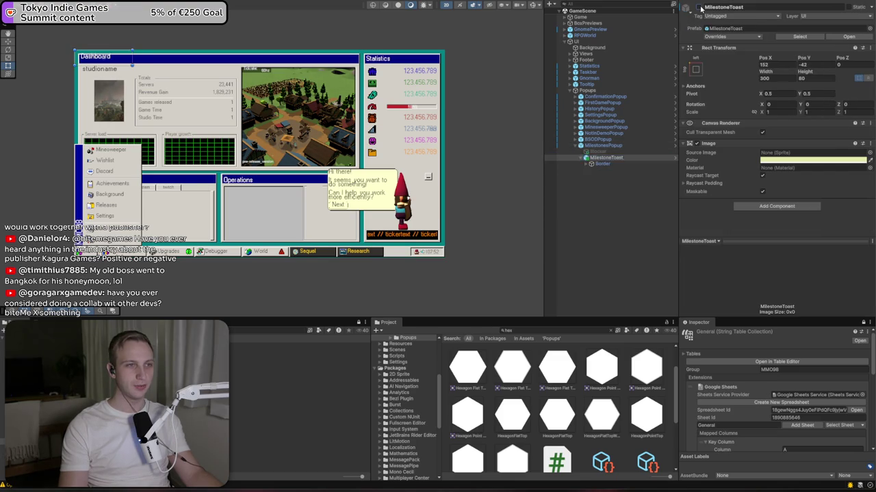
click(698, 7)
click(698, 7)
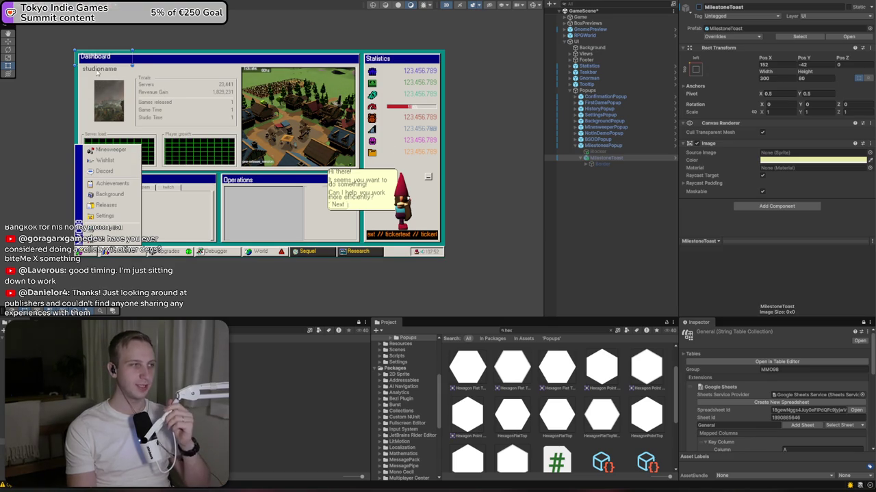
- Reorder MilestoneToast within MilestonesPopup and activate the Blocker overlay
click(602, 145)
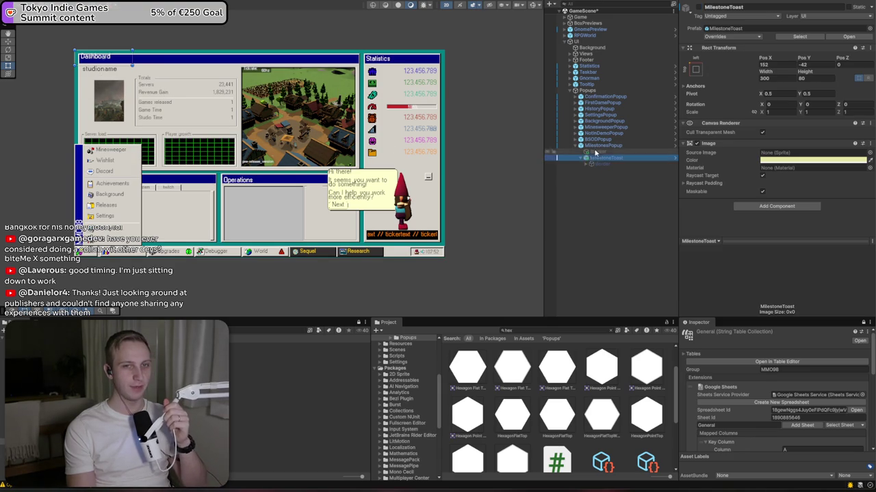
drag(602, 145, 595, 159)
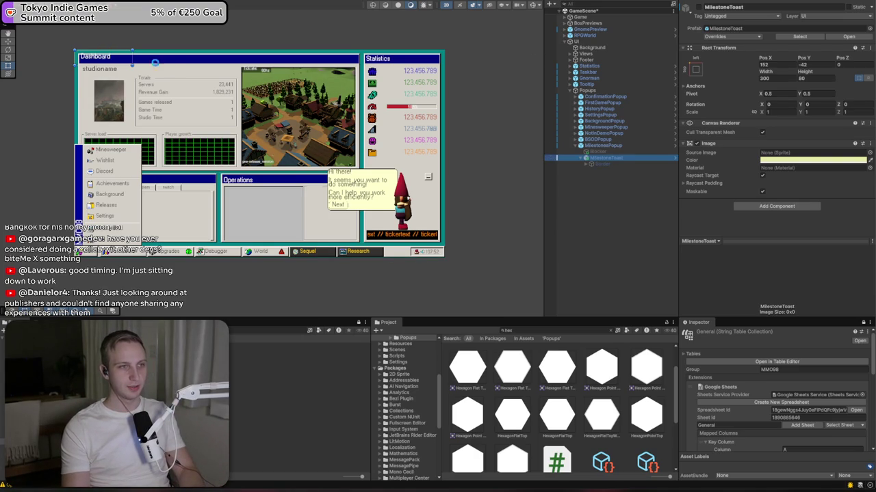
click(623, 152)
click(697, 8)
scroll(109, 148, up, 2)
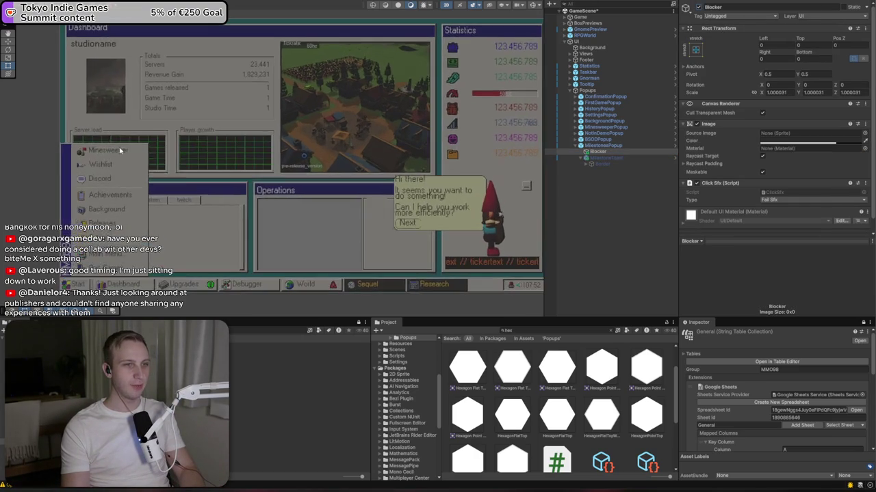
- Preview NotInDemoPopup's Popup with its Header, Body and Footer, then hide it again
click(576, 133)
click(595, 146)
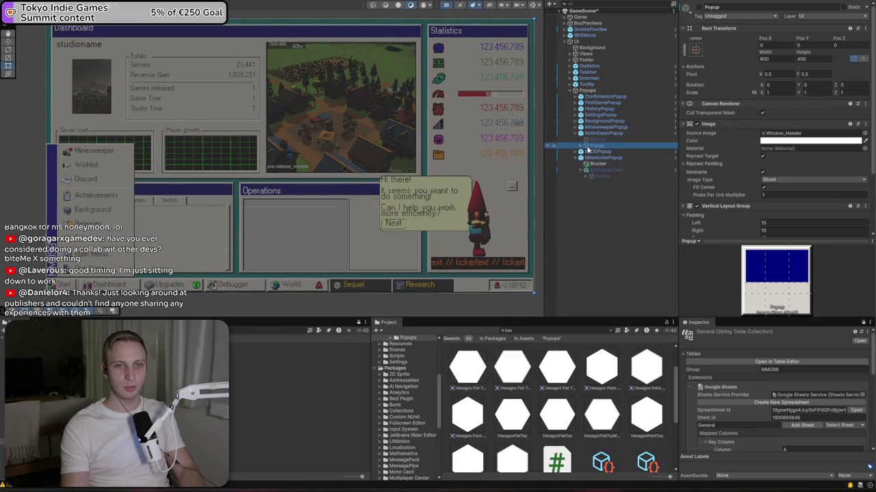
click(580, 146)
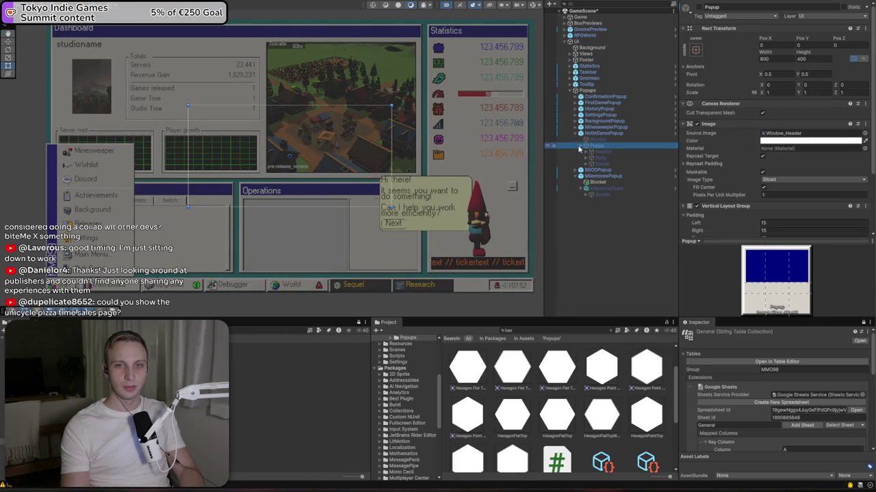
click(698, 7)
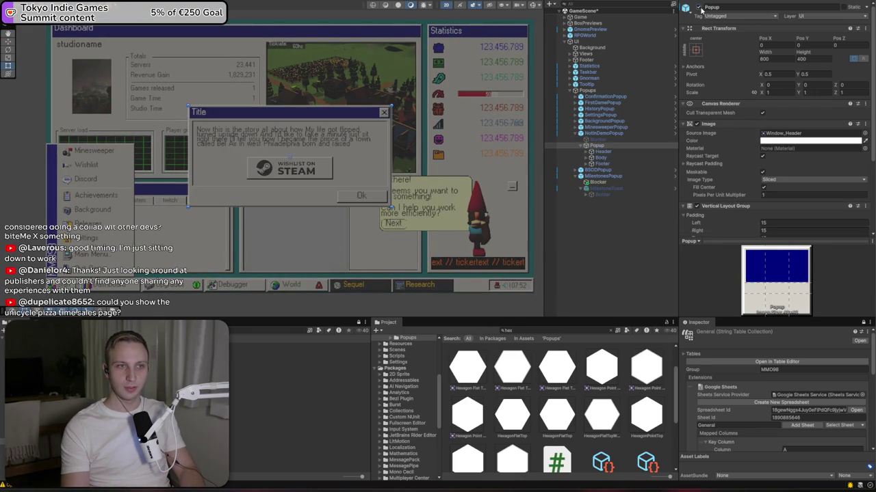
click(698, 7)
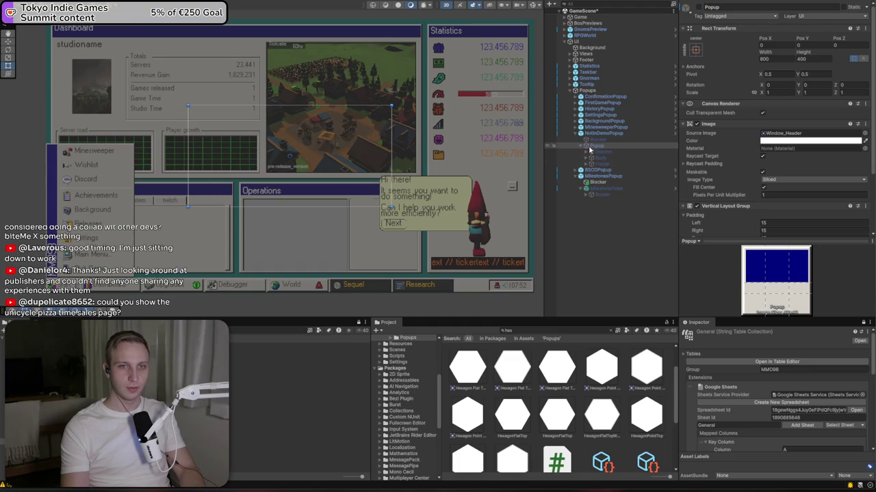
- Paste a copy of that Popup into MilestonesPopup just below Blocker and activate it
click(602, 176)
key(ctrl+shift+v)
drag(597, 187, 597, 188)
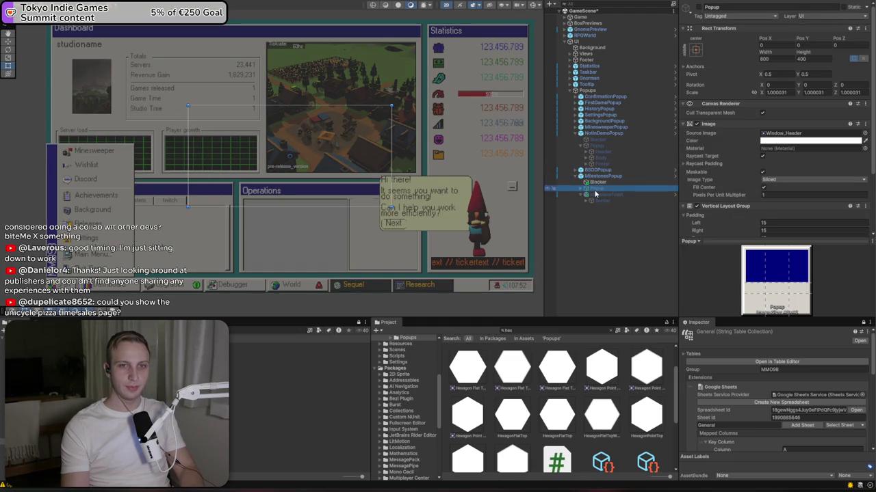
click(698, 6)
scroll(289, 164, up, 3)
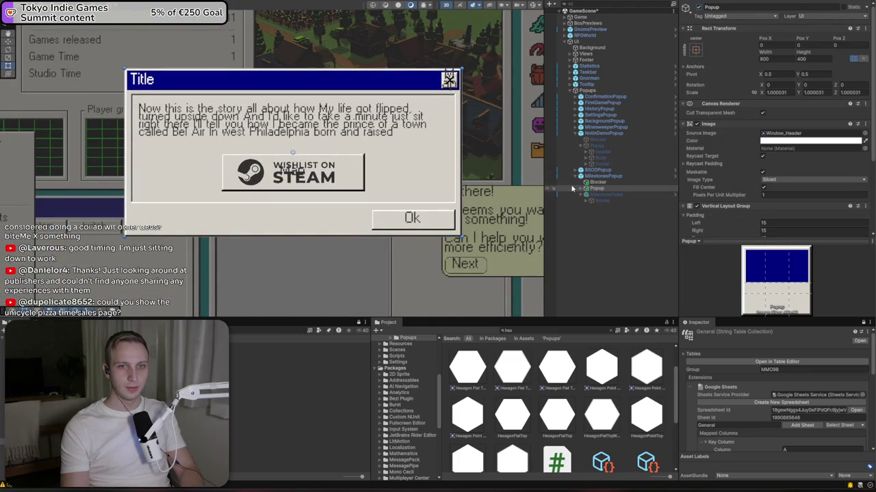
- Expand the copied Popup's Body and Footer, then delete the sample TextFrame from the Body
click(586, 200)
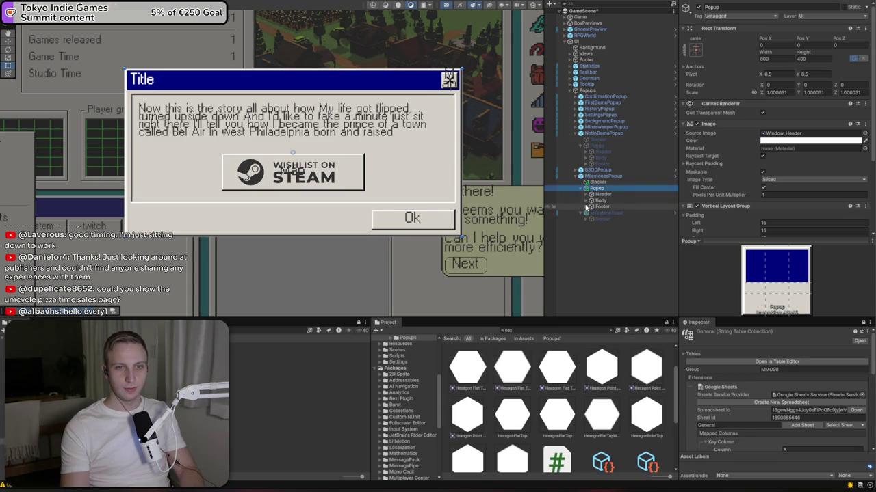
click(586, 218)
click(608, 207)
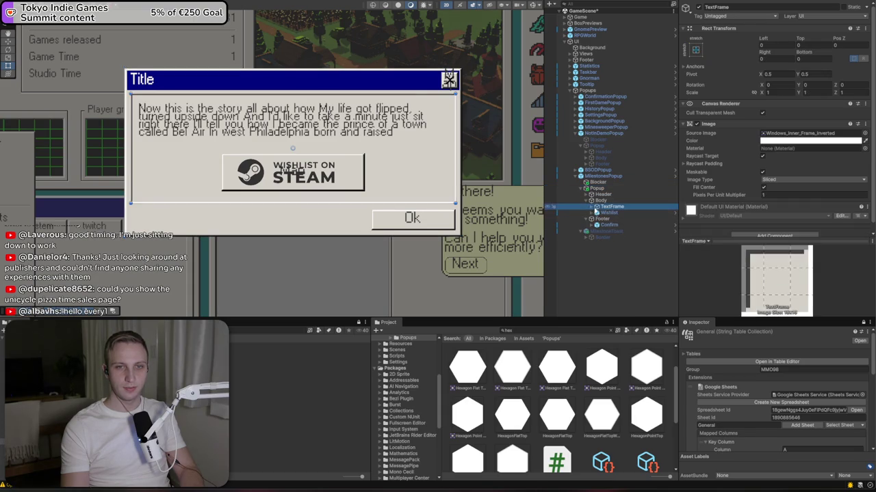
click(591, 206)
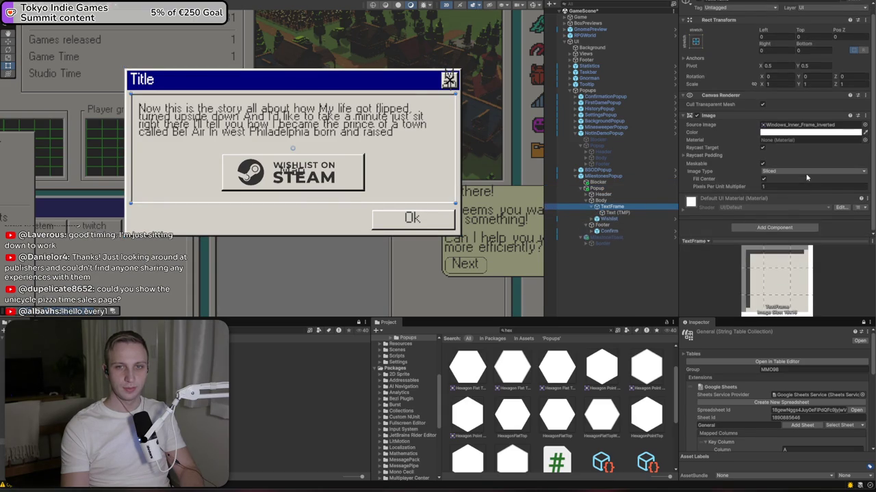
click(593, 213)
scroll(801, 170, down, 5)
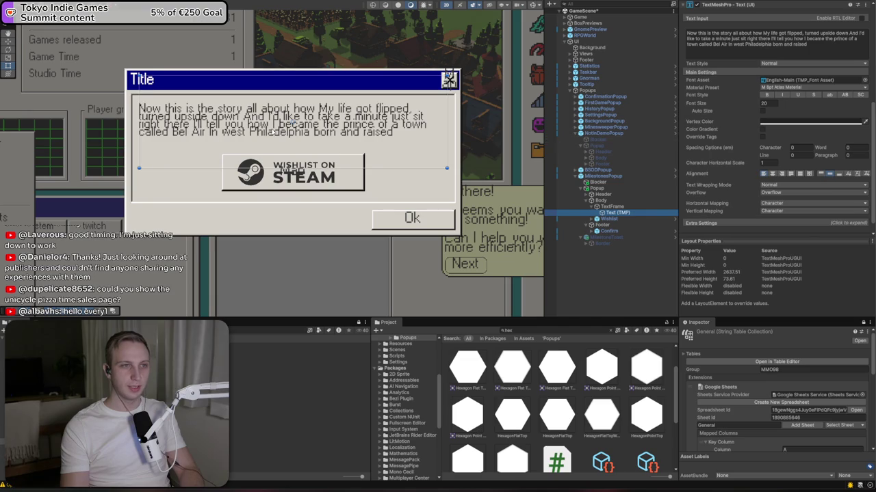
key(w)
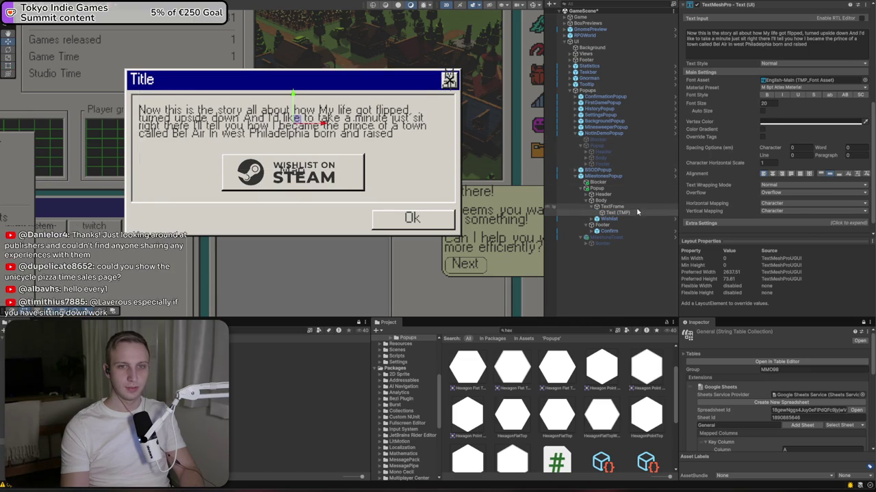
click(611, 202)
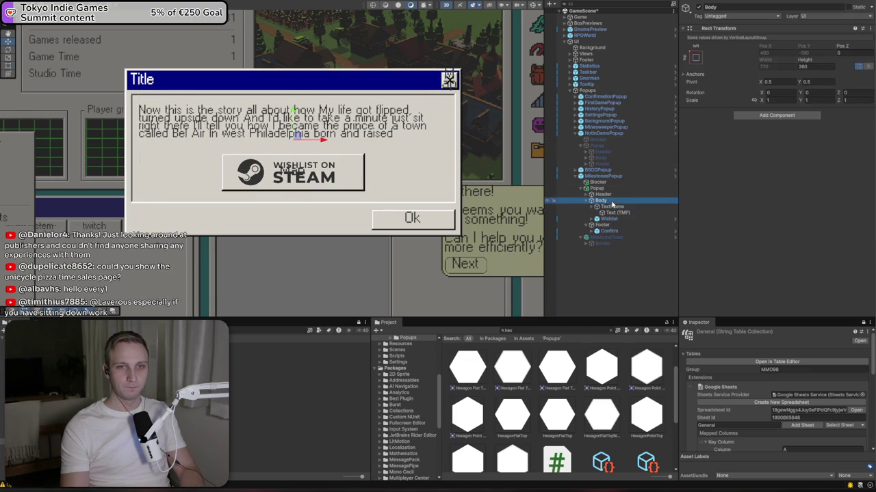
click(613, 207)
key(Delete)
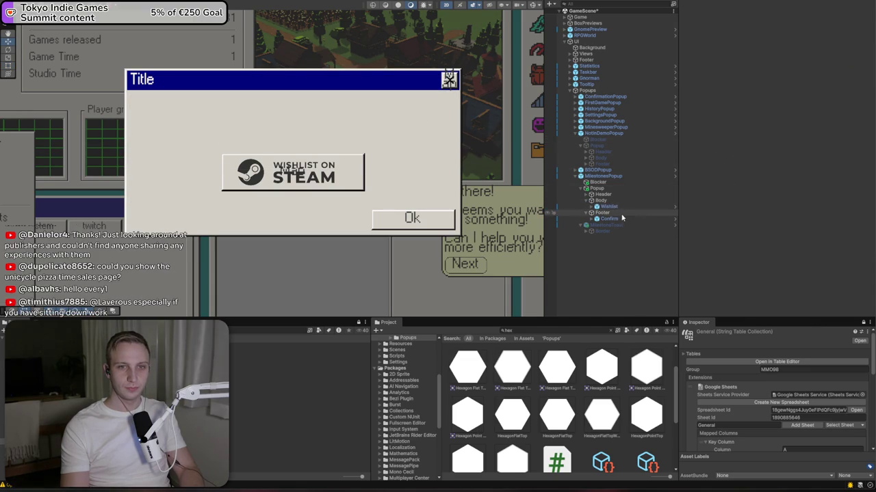
- Delete the Steam Wishlist button from the popup, then select the Milestones popup's Blocker
click(330, 177)
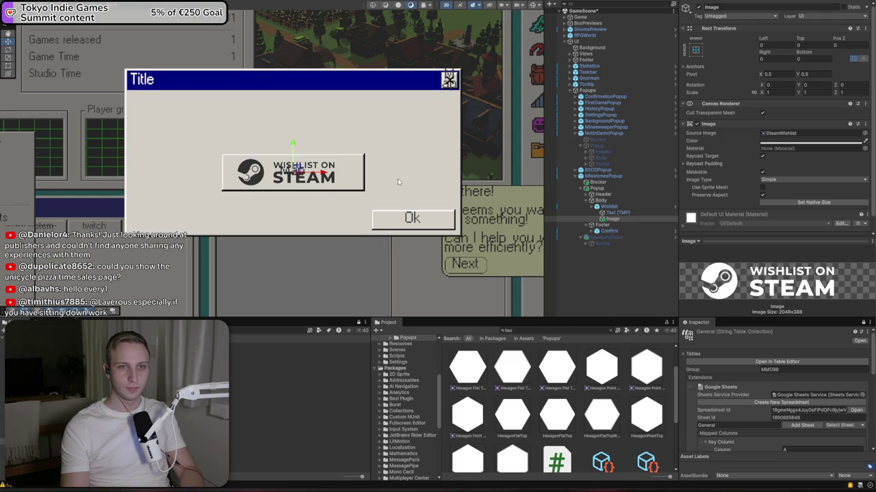
click(614, 213)
click(613, 206)
key(Delete)
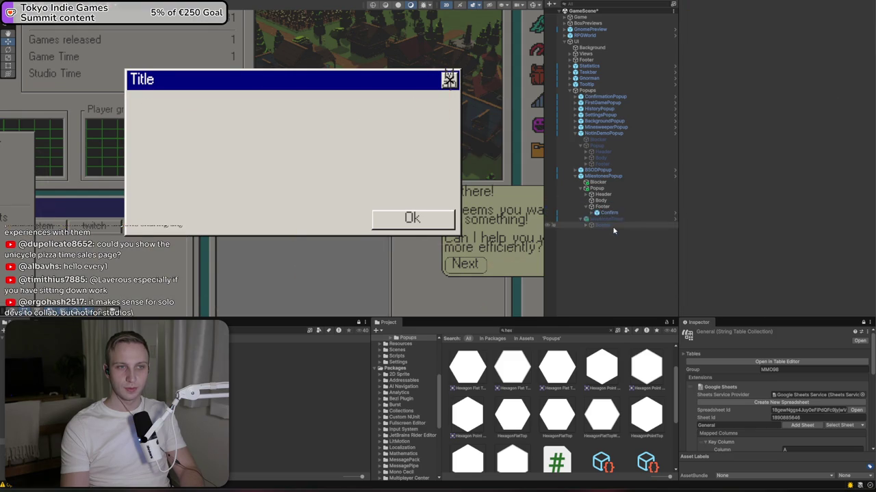
click(588, 182)
scroll(390, 155, down, 5)
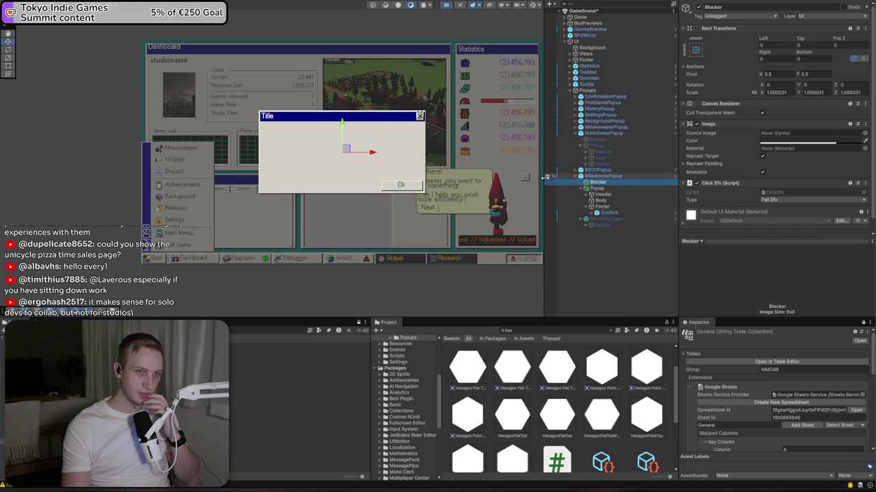
- Delete the Text (TMP) child under Header > CloseButton so only the X image remains
scroll(422, 156, up, 8)
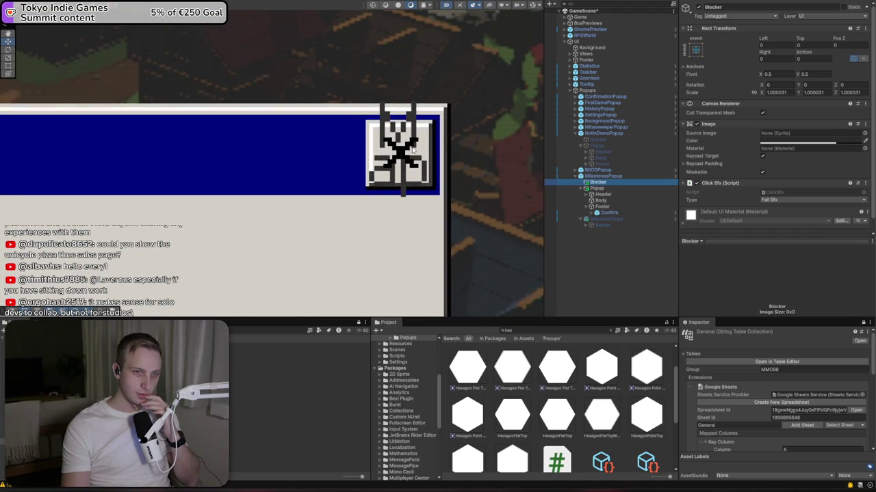
click(591, 194)
click(596, 207)
click(602, 213)
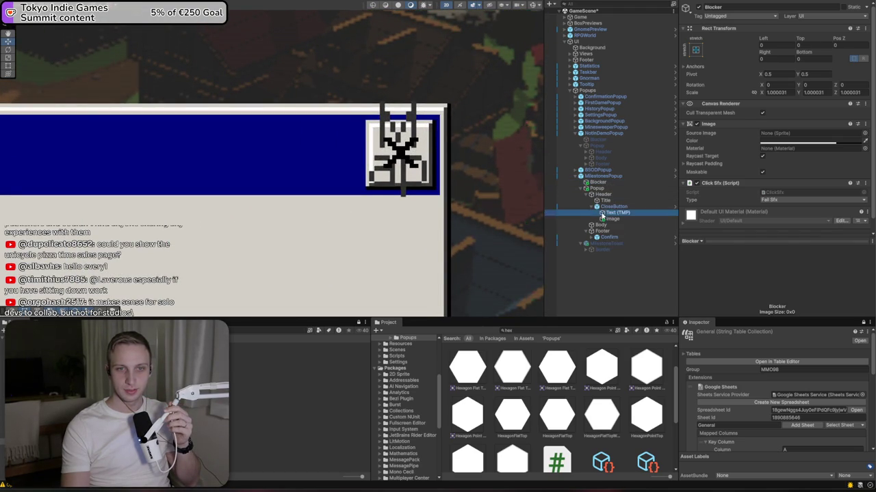
click(609, 219)
click(612, 212)
key(Delete)
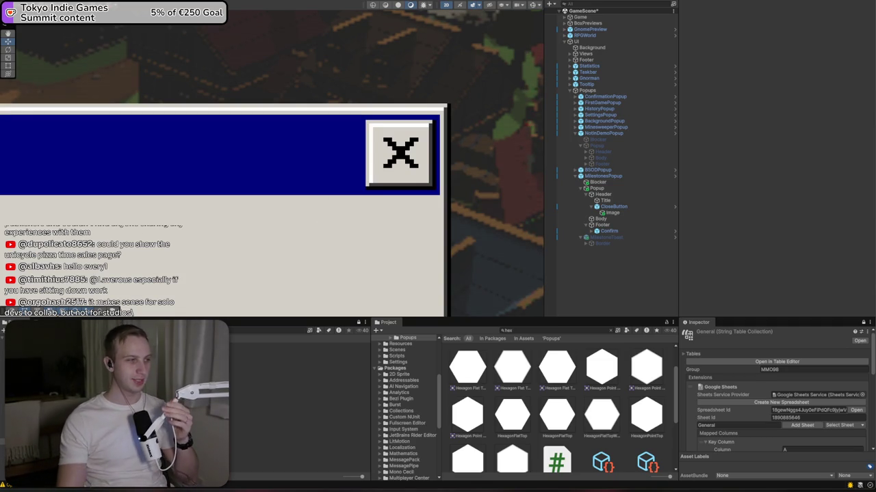
key(alt+Tab)
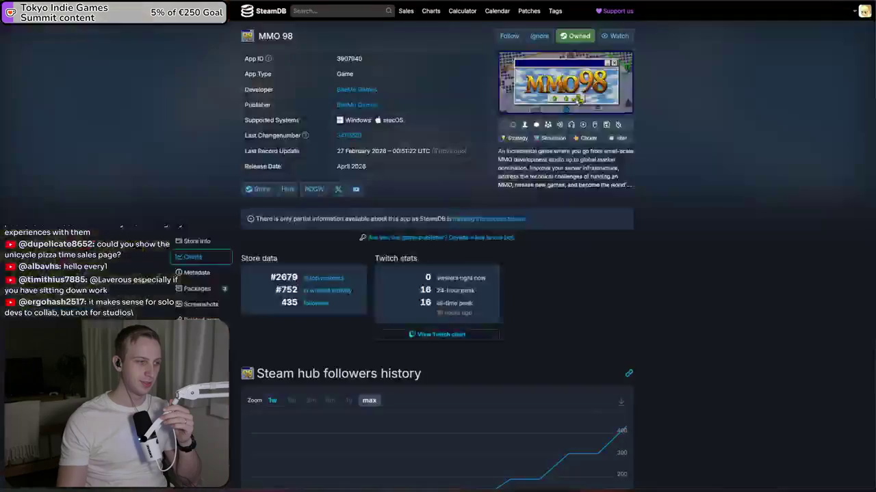
- Go from Wishlist Actions back to All Products and open the Unicycle Pizza Time! sales page
key(alt+Tab)
scroll(188, 135, up, 10)
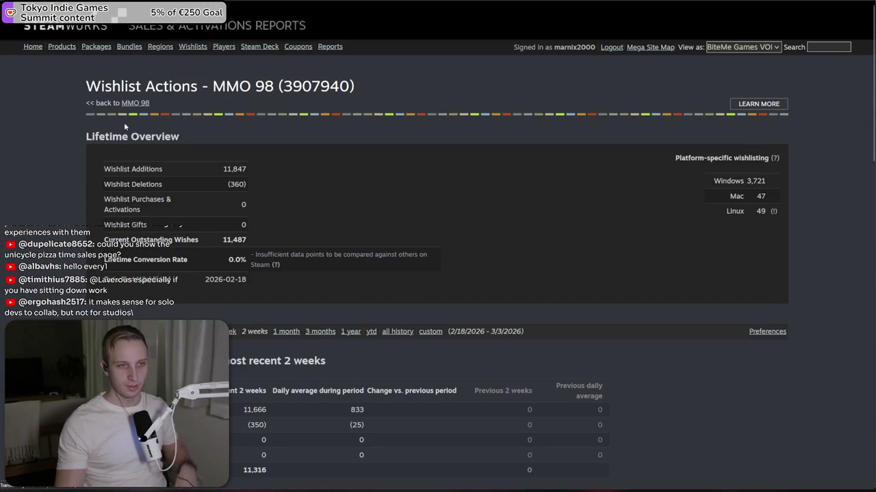
key(alt+Left)
double_click(250, 103)
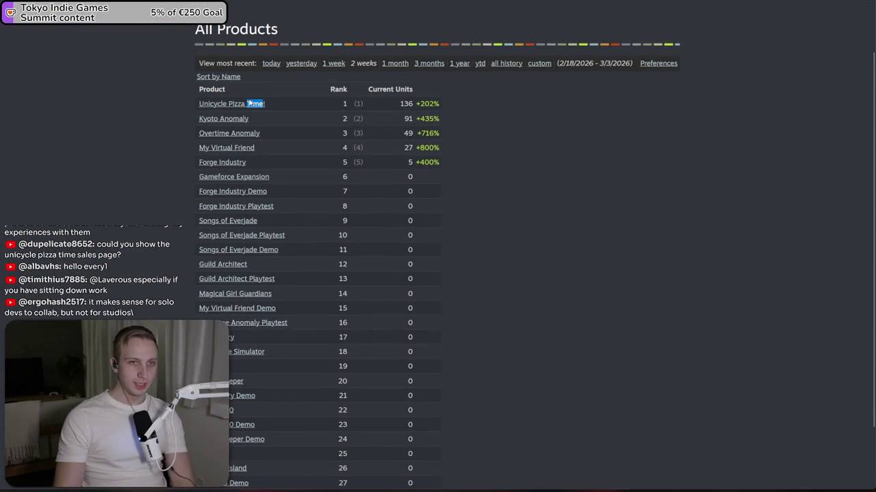
click(241, 104)
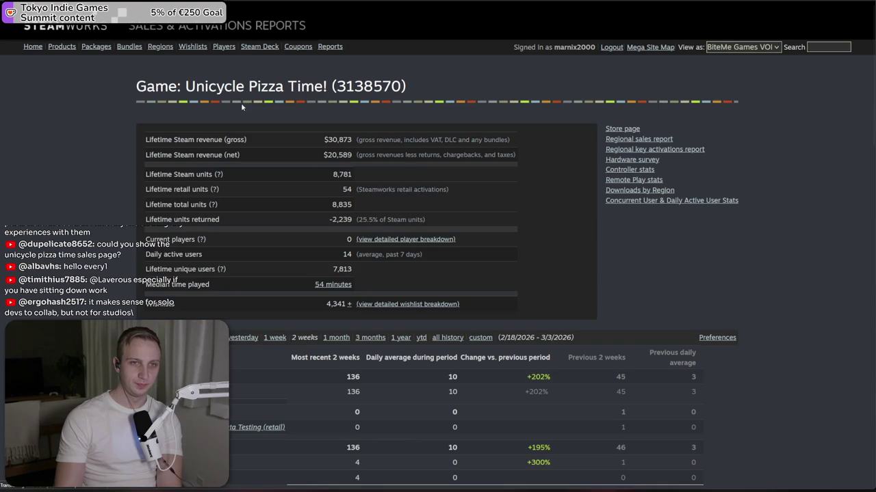
- Switch the report period to 1 year, then a custom full range, and review lifetime figures
click(402, 338)
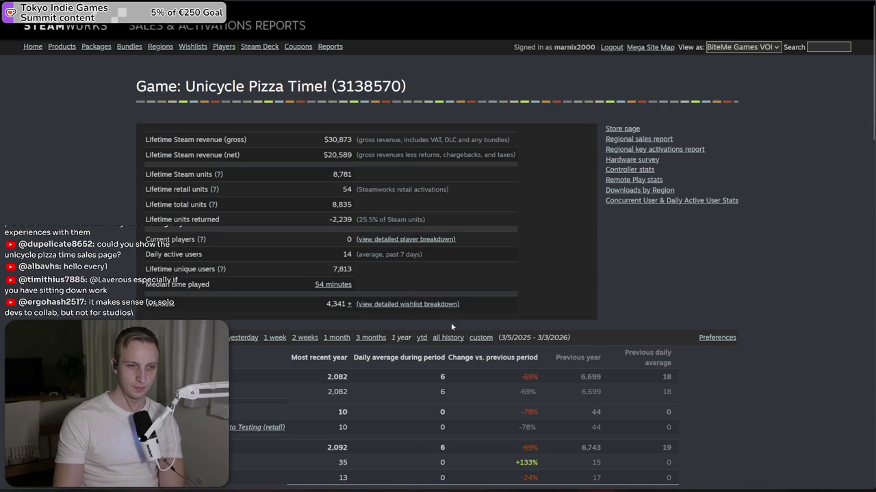
click(479, 338)
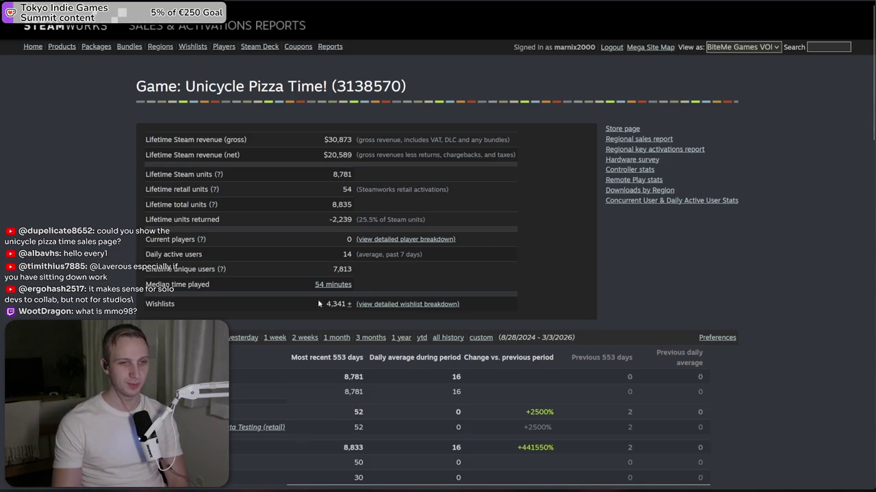
scroll(318, 303, down, 5)
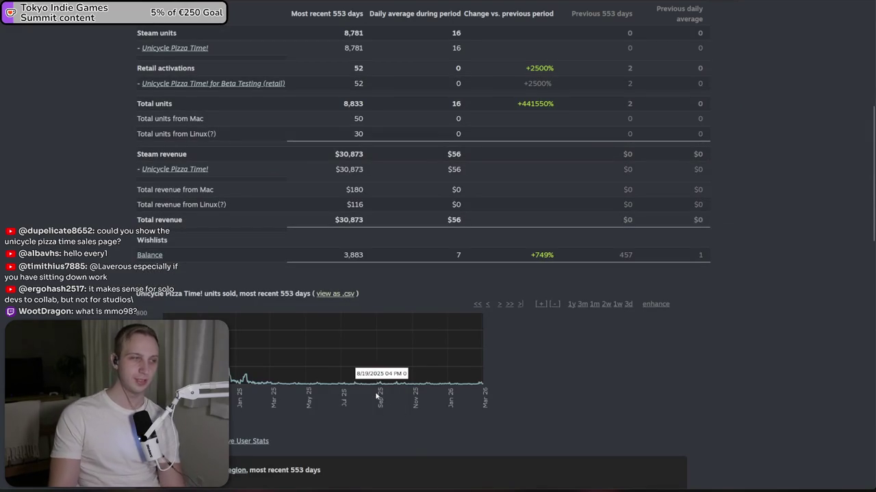
scroll(328, 248, down, 3)
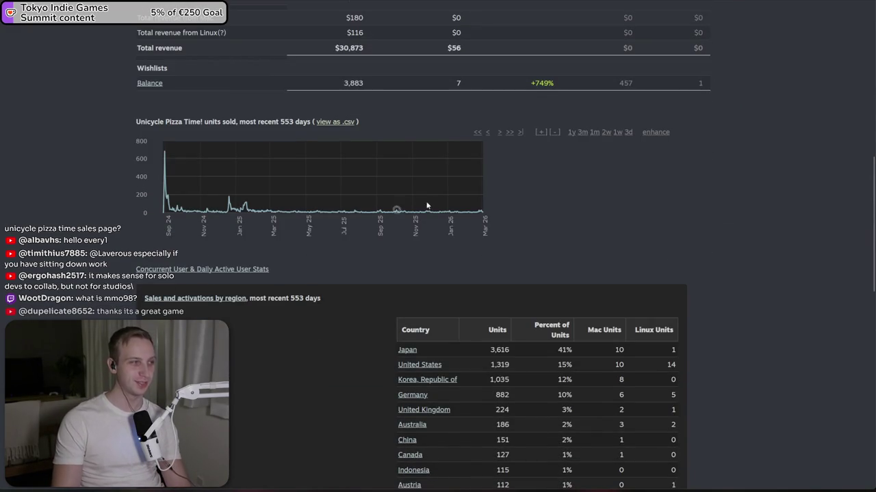
scroll(444, 279, up, 5)
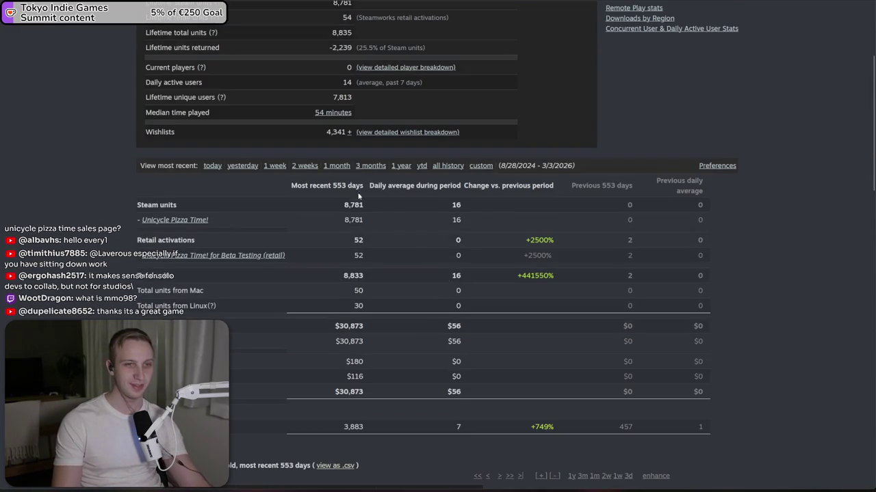
scroll(358, 197, up, 3)
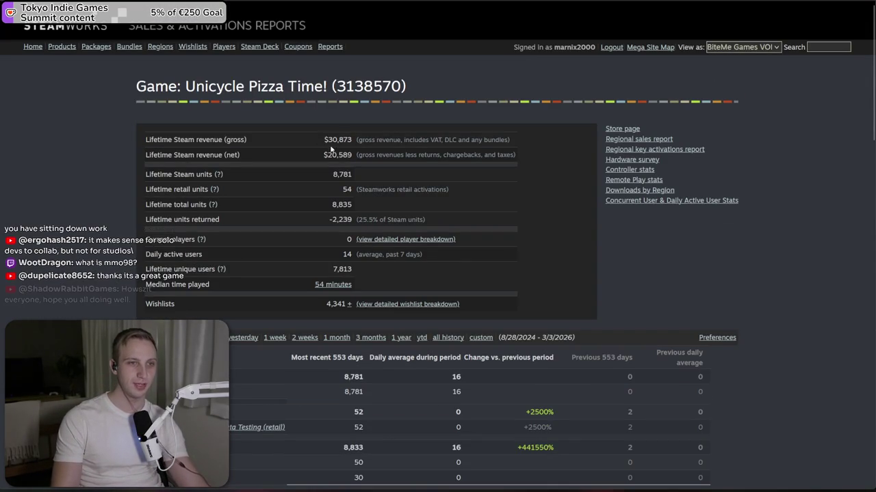
drag(326, 155, 350, 156)
drag(366, 217, 457, 212)
click(458, 211)
triple_click(457, 214)
click(452, 207)
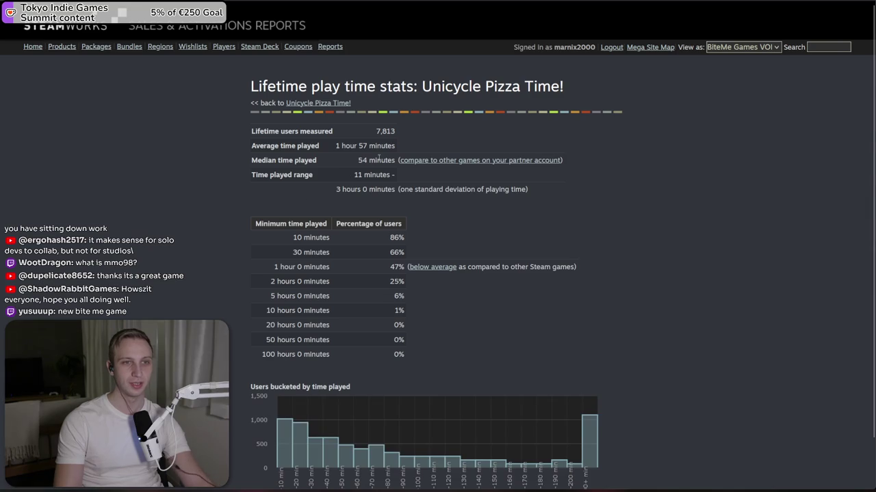
drag(430, 154, 240, 144)
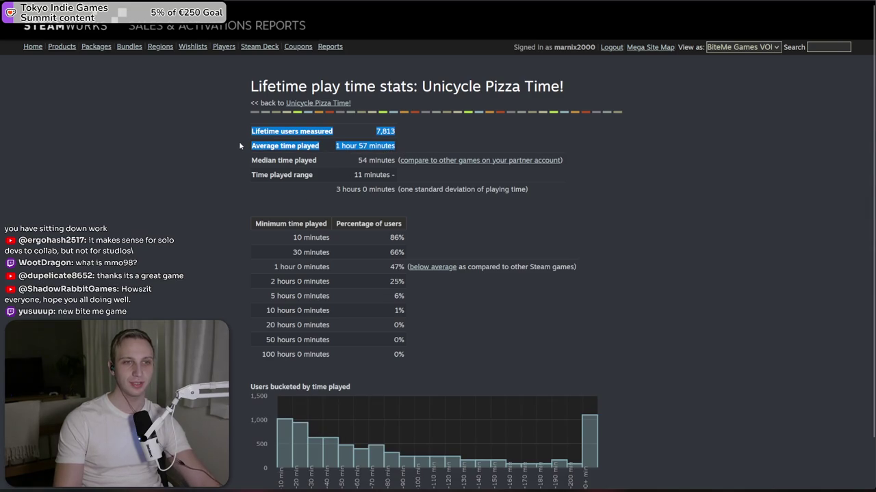
click(239, 149)
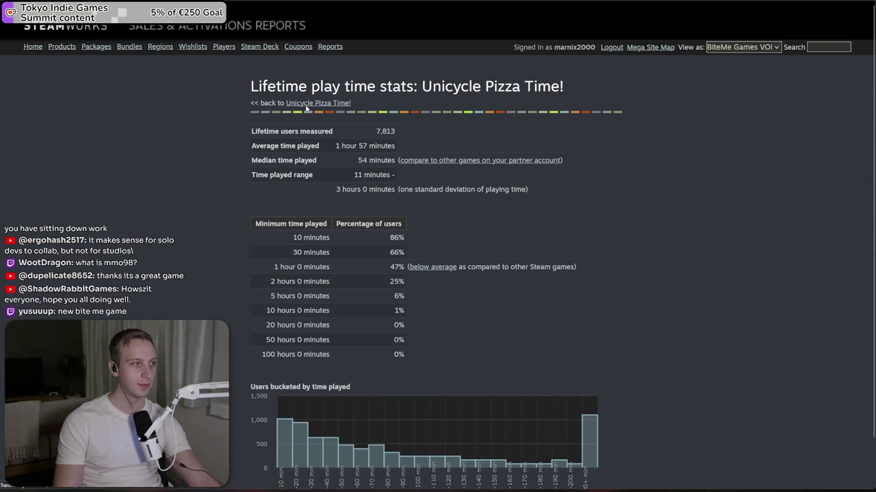
click(306, 105)
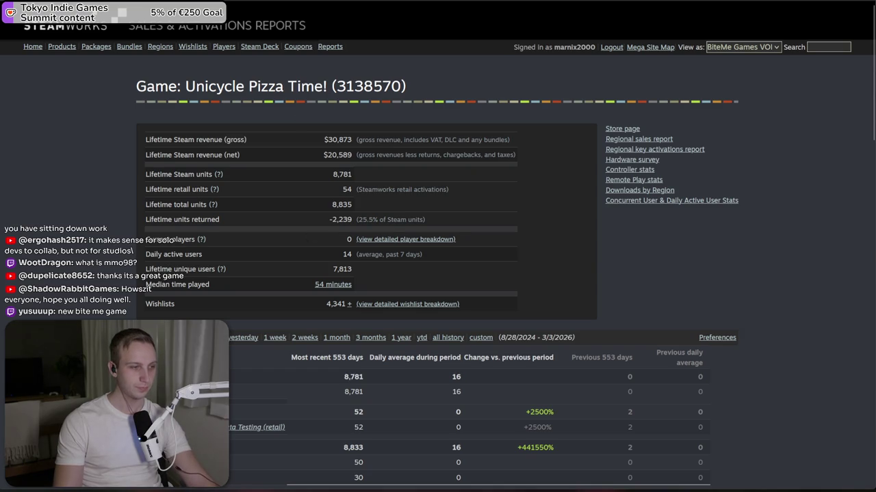
- With the Rect tool, stretch the Milestones popup taller to about 480
key(alt+Tab)
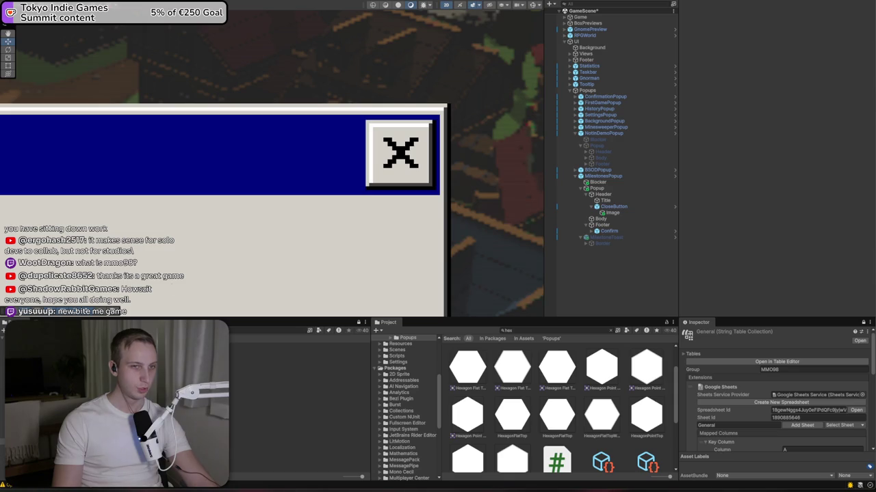
scroll(347, 184, down, 10)
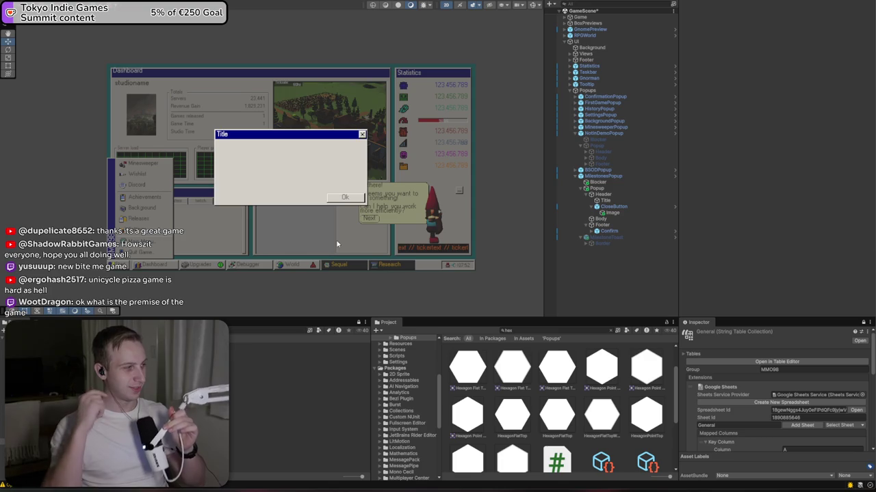
click(285, 179)
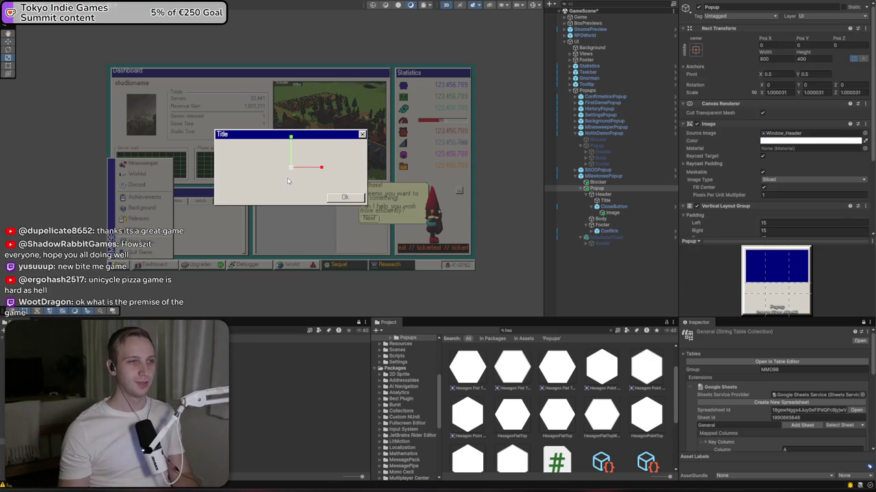
scroll(321, 185, up, 3)
key(e)
key(t)
key(w)
key(e)
key(t)
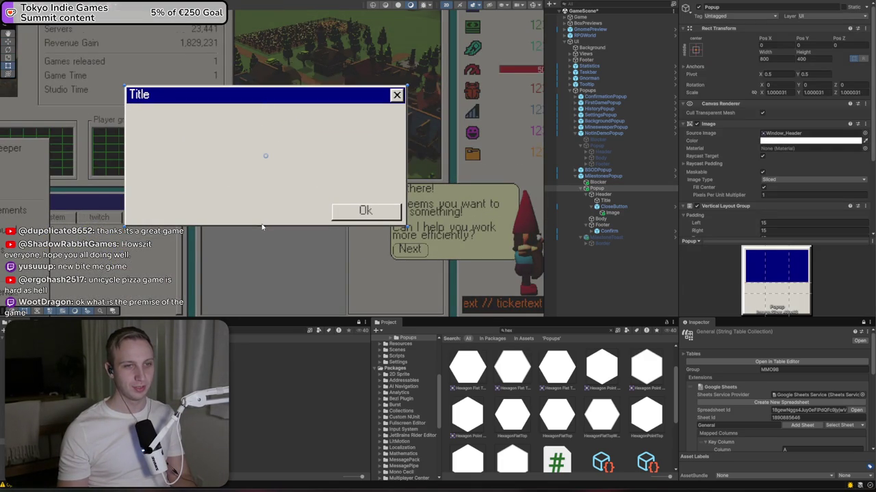
drag(263, 228, 262, 247)
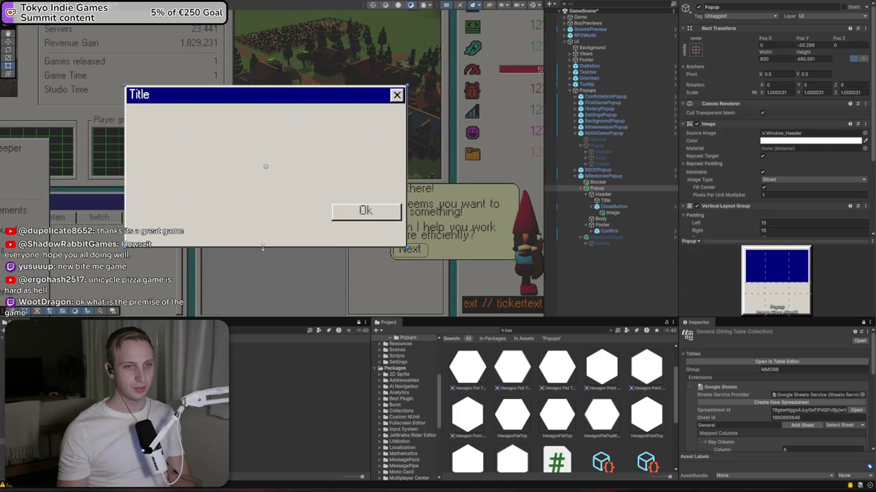
- Anchor the popup's Footer stretched along the bottom
click(618, 190)
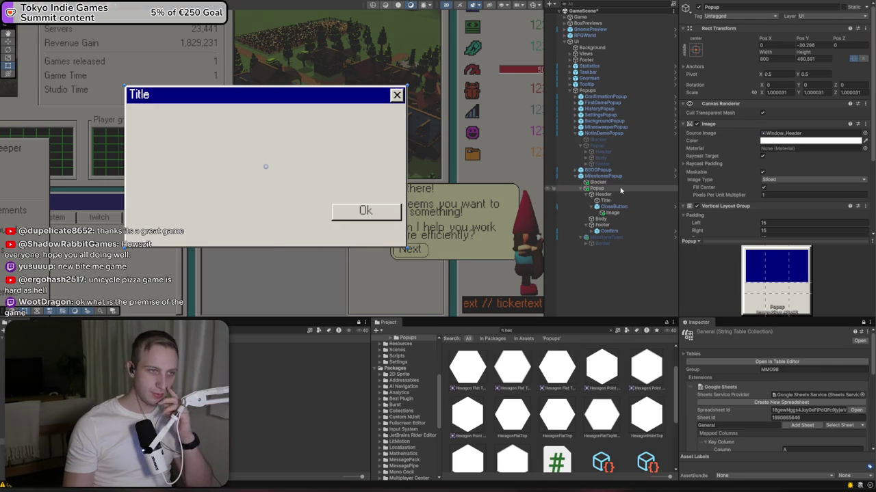
click(602, 225)
click(606, 231)
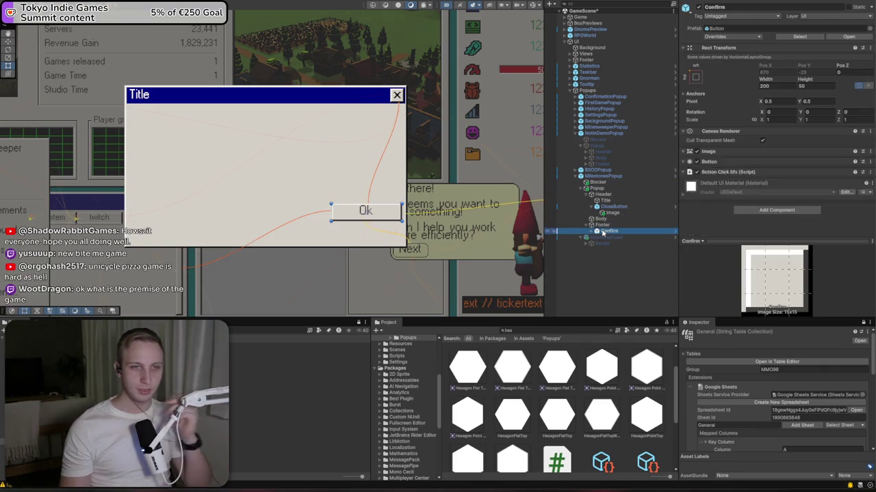
click(602, 226)
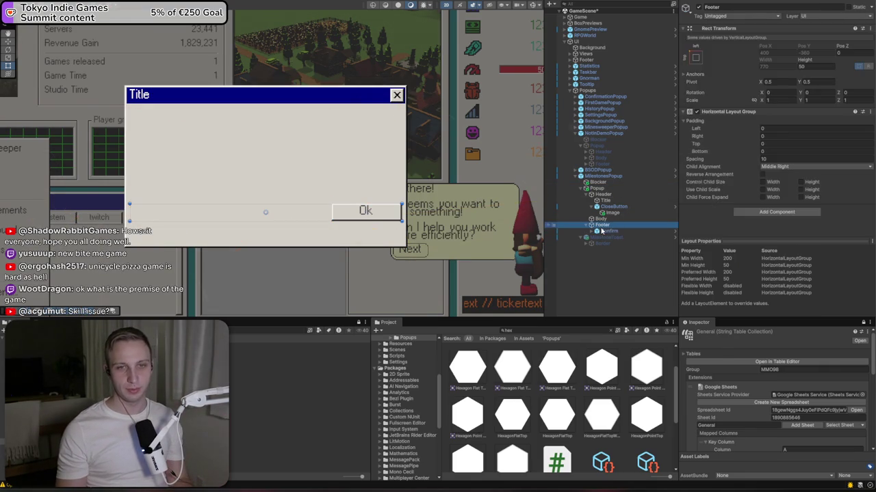
click(697, 59)
click(777, 152)
- Stretch Body to fill the popup with pivot, set height 90, and extend its bottom edge
click(628, 220)
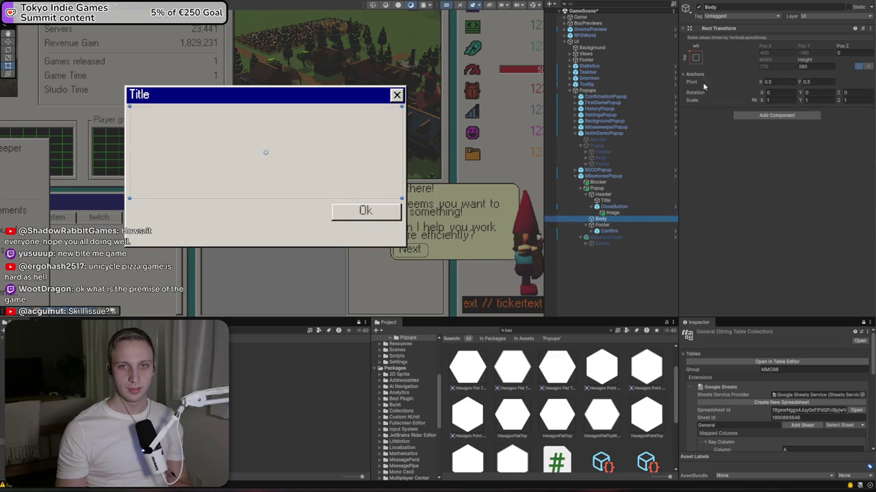
click(695, 58)
click(780, 169)
key(shift)
click(800, 66)
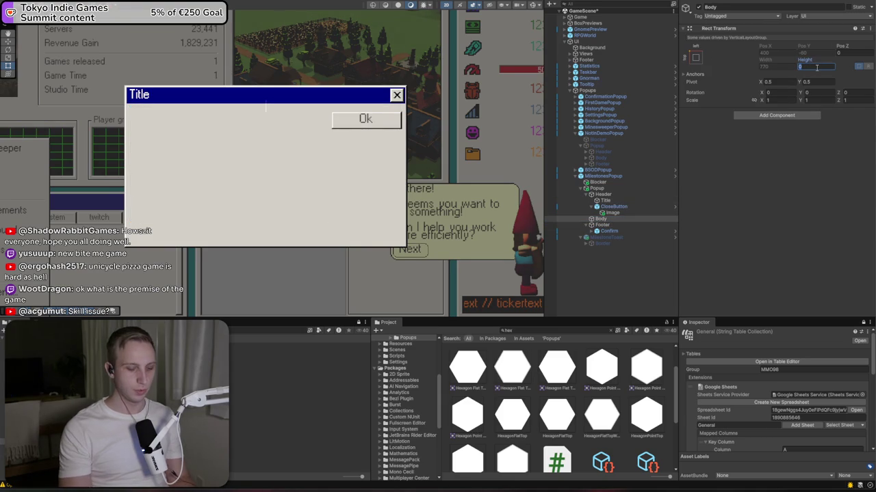
text(900)
key(BackSpace)
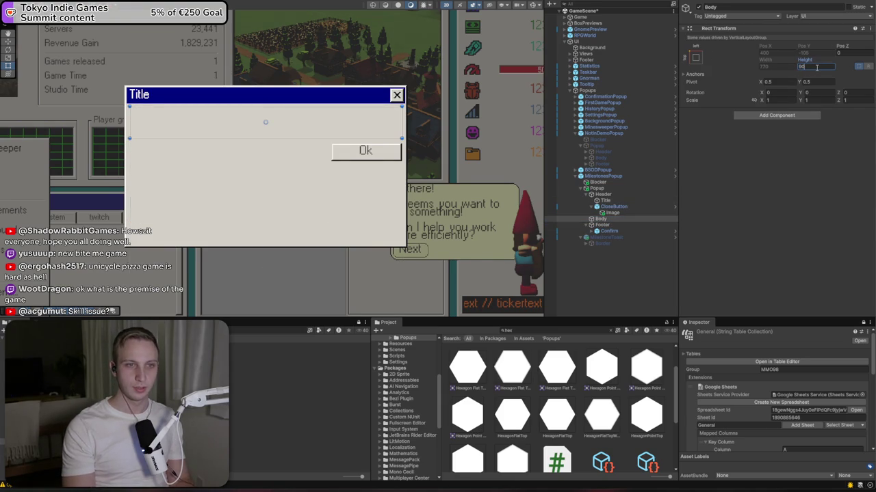
drag(307, 138, 311, 217)
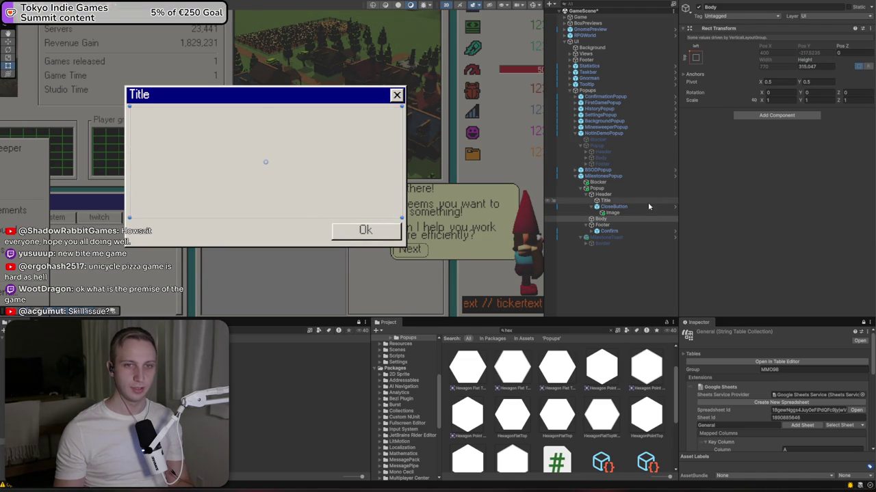
- Make the Popup window wider and shorter by dragging its edges
click(626, 195)
click(597, 188)
mouse_move(402, 187)
mouse_down()
mouse_move(485, 199)
mouse_move(420, 207)
mouse_up()
drag(348, 251, 362, 239)
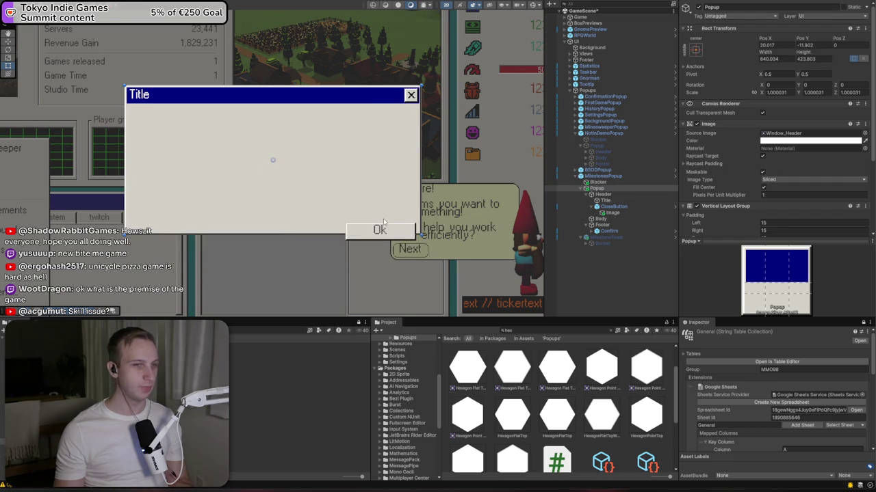
- Remove the Vertical Layout Group component from Popup
click(613, 226)
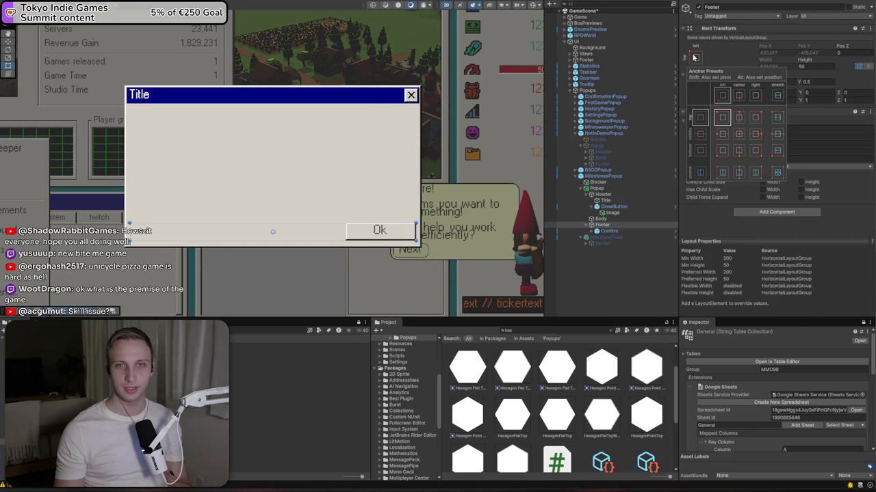
click(601, 220)
click(602, 194)
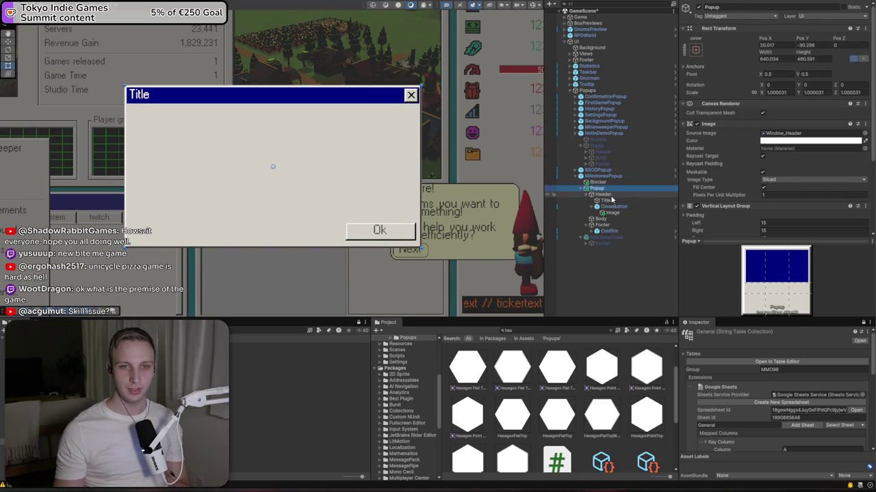
key(Up)
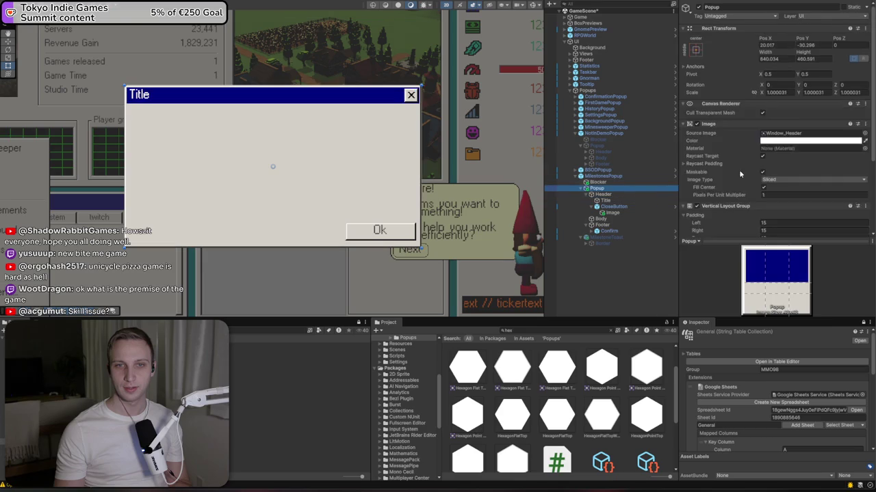
scroll(780, 157, down, 5)
click(865, 101)
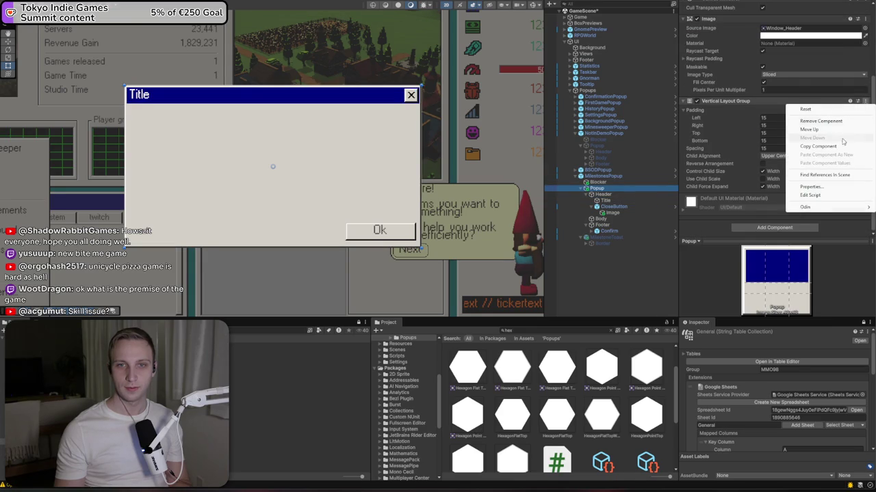
click(831, 121)
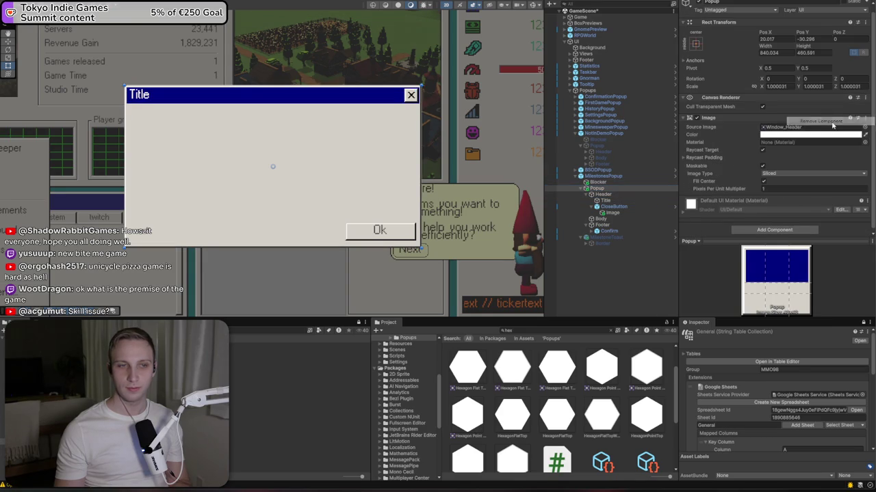
- Anchor Header stretched across the top with Left and Right offsets of 15
click(603, 196)
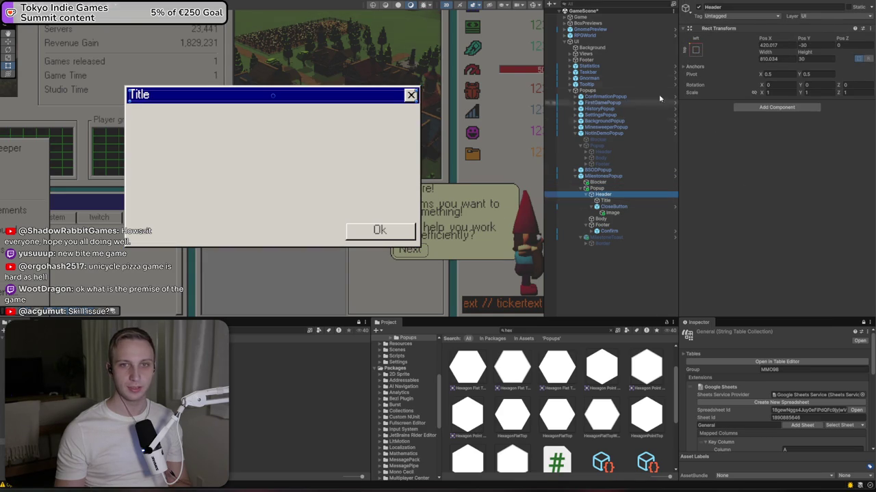
click(692, 50)
key(alt)
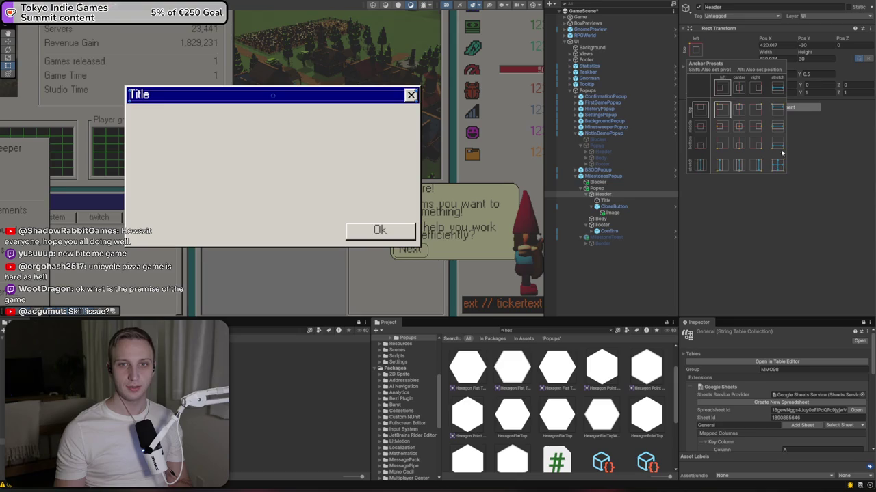
click(779, 109)
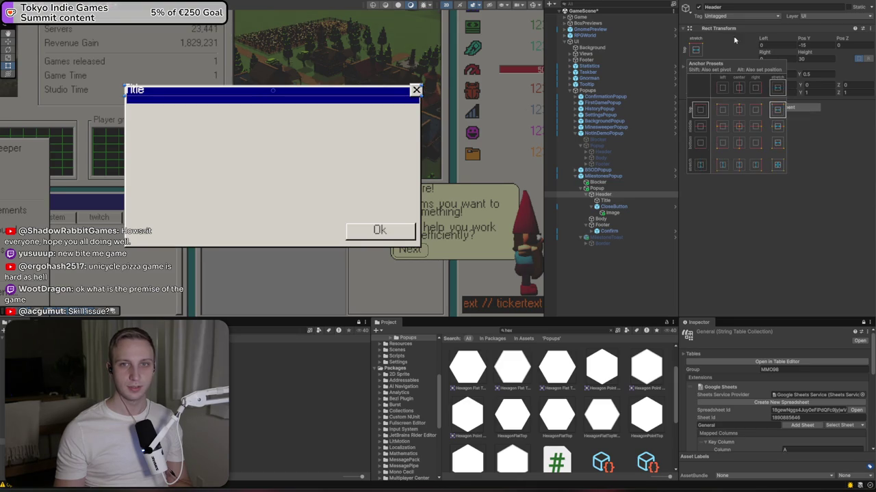
click(789, 48)
text(15)
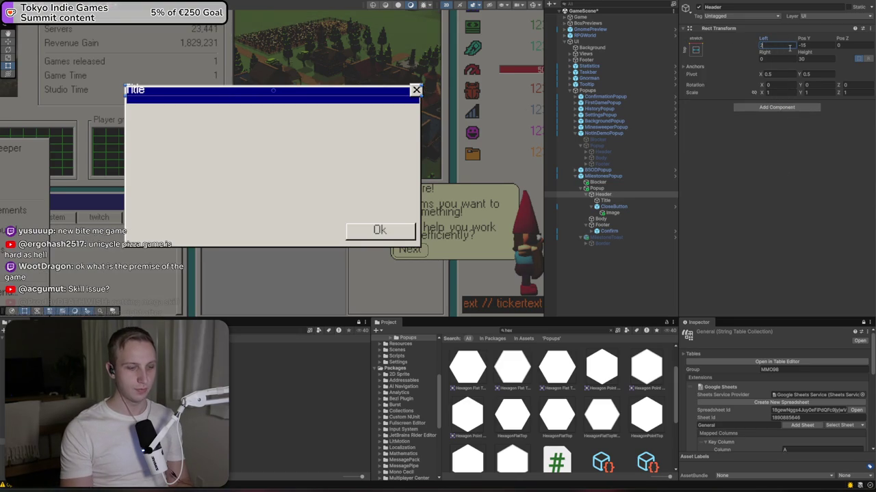
click(774, 58)
text(15)
text(0)
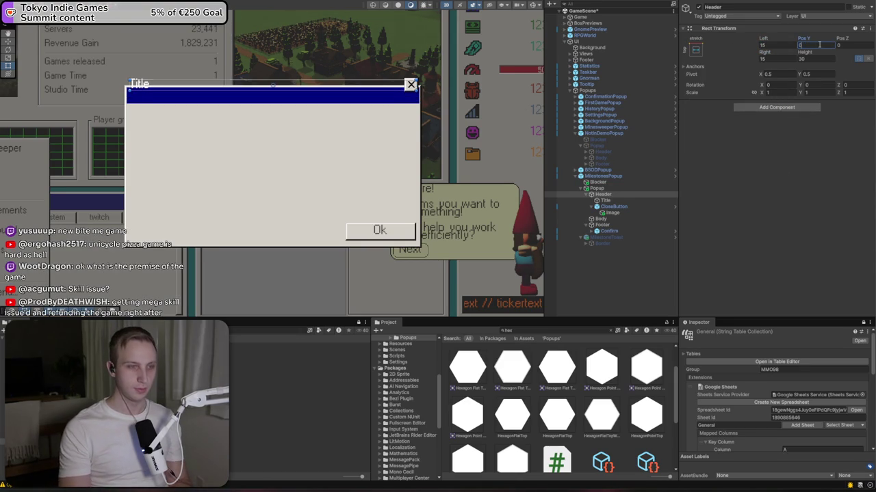
text(-30)
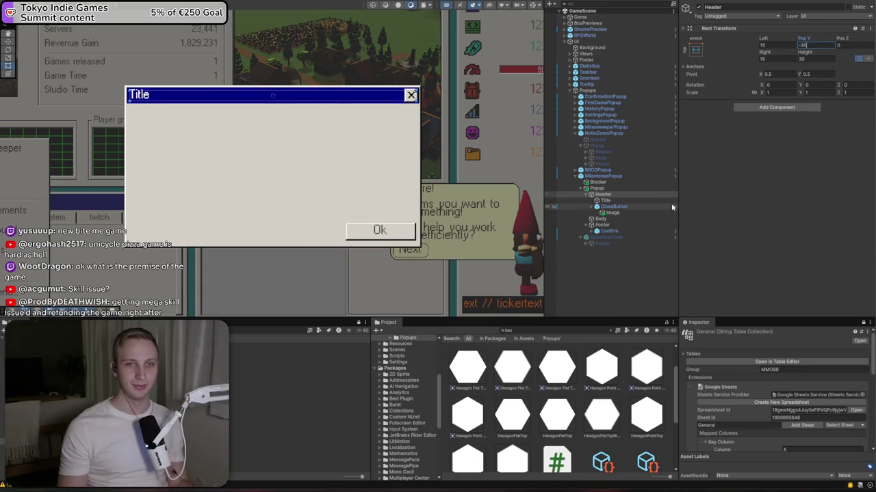
click(629, 201)
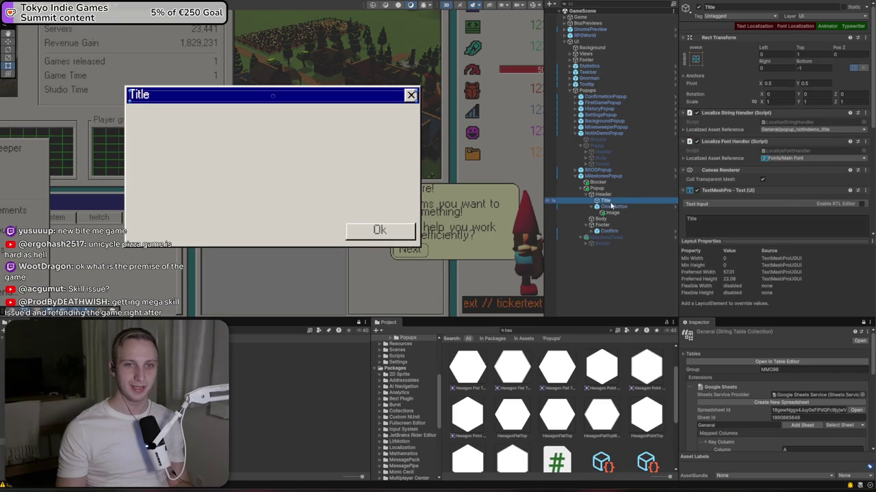
- Adjust Body's Rect Transform width, height and Y position values
click(590, 195)
click(600, 201)
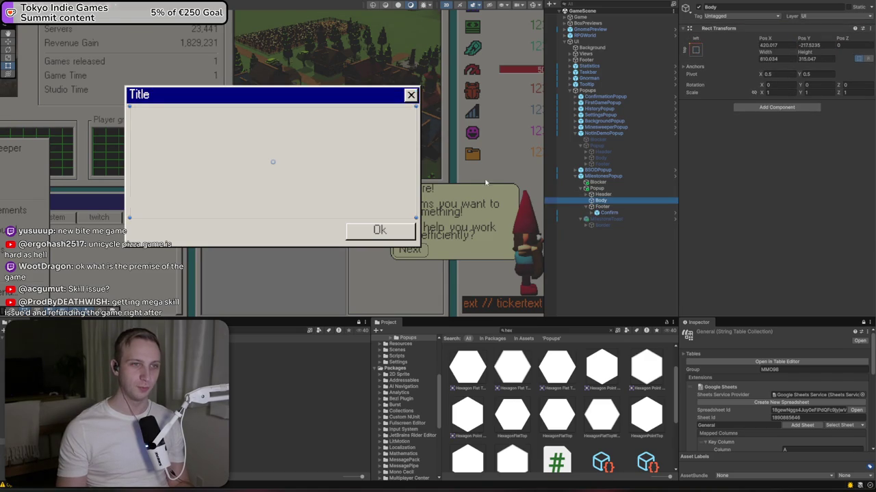
click(774, 44)
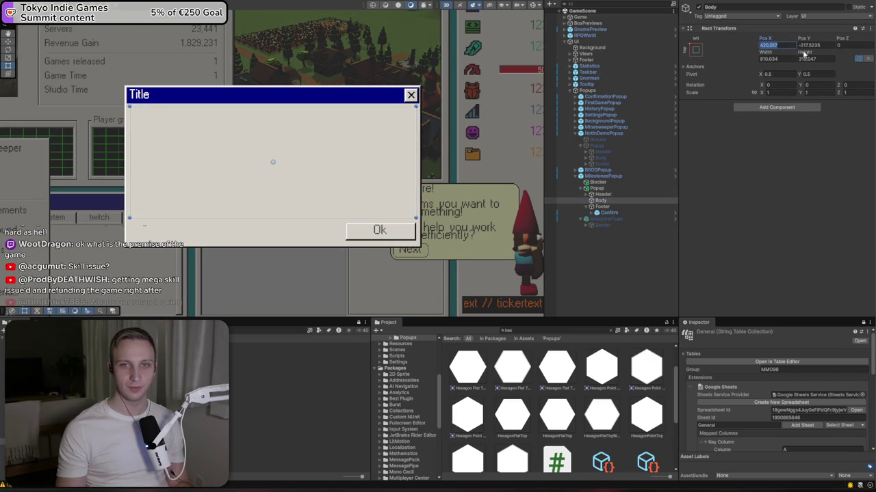
text(420)
click(794, 58)
text(010)
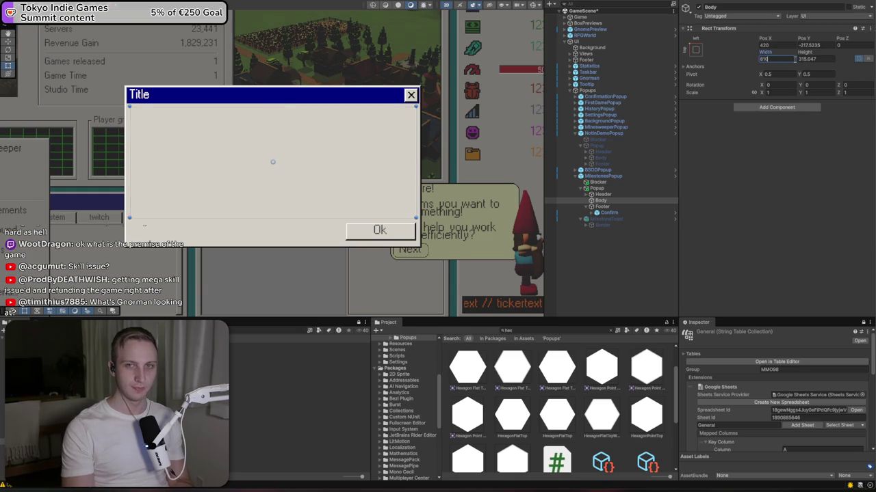
click(809, 61)
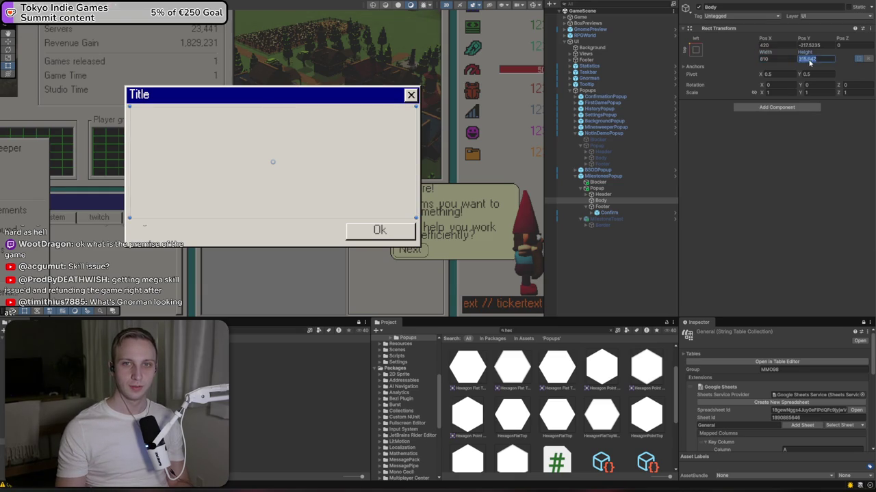
key(BackSpace)
text(315)
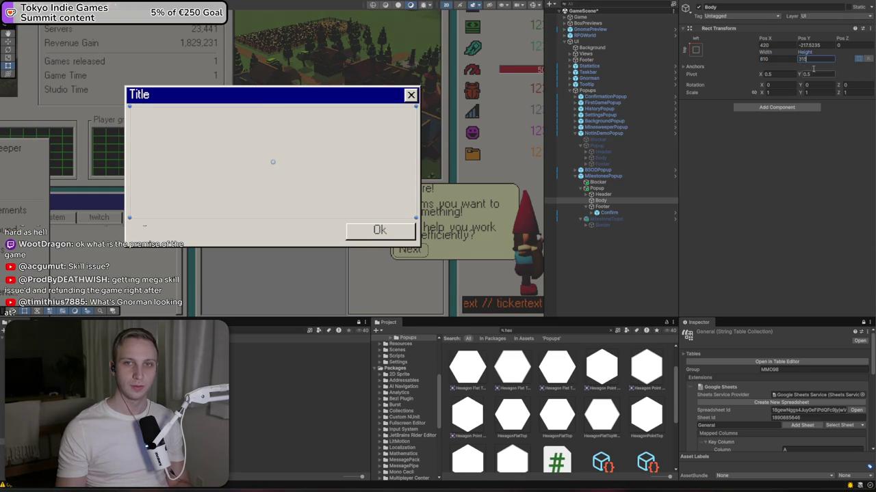
click(808, 45)
text(-215)
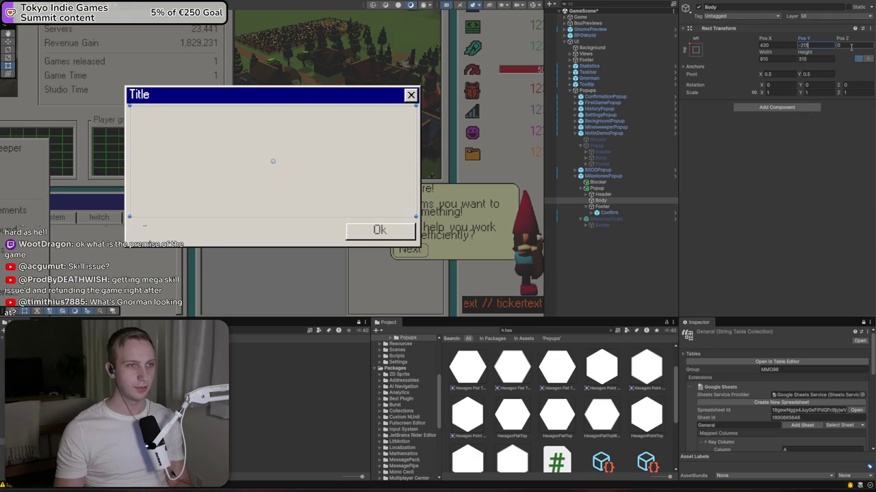
key(BackSpace)
key(BackSpace)
text(20)
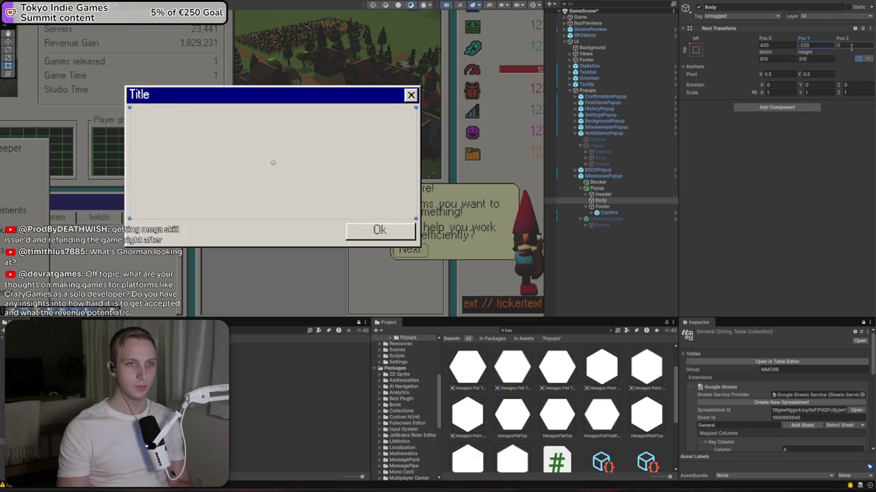
- Anchor Footer stretched along the bottom with Left and Right 15 and Pos Y 40
click(602, 207)
click(696, 49)
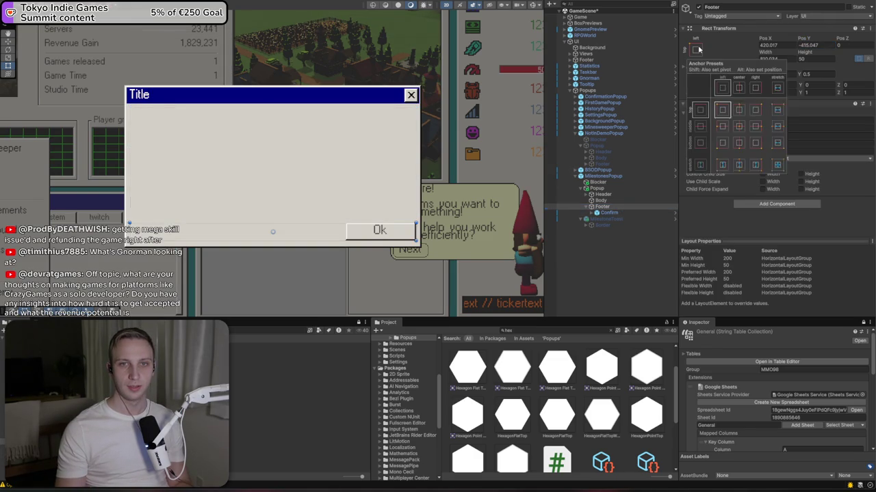
click(777, 144)
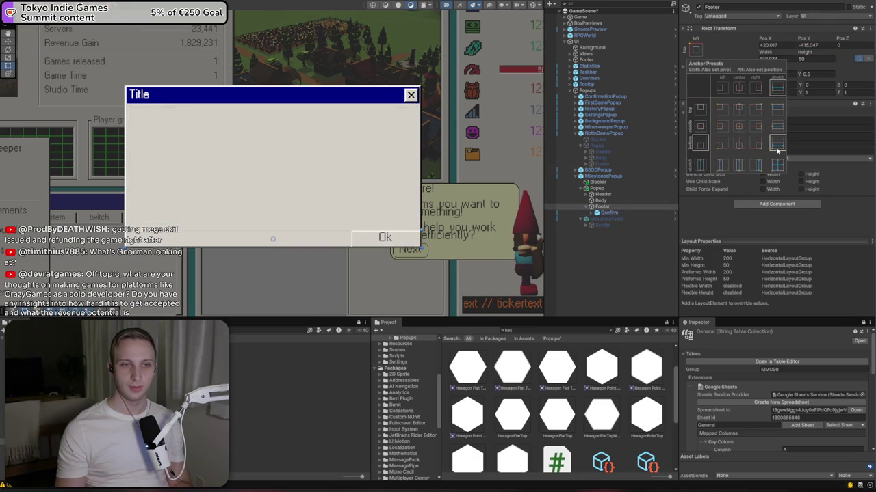
text(15)
click(772, 59)
text(15)
click(820, 45)
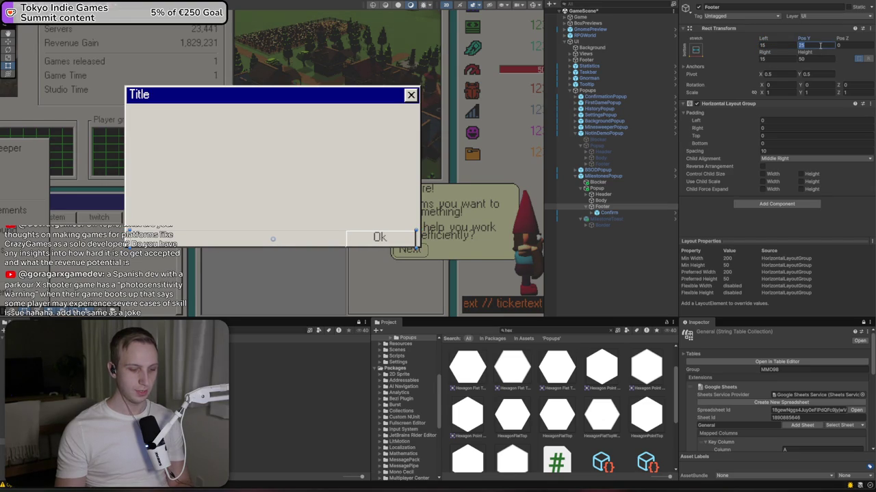
text(40)
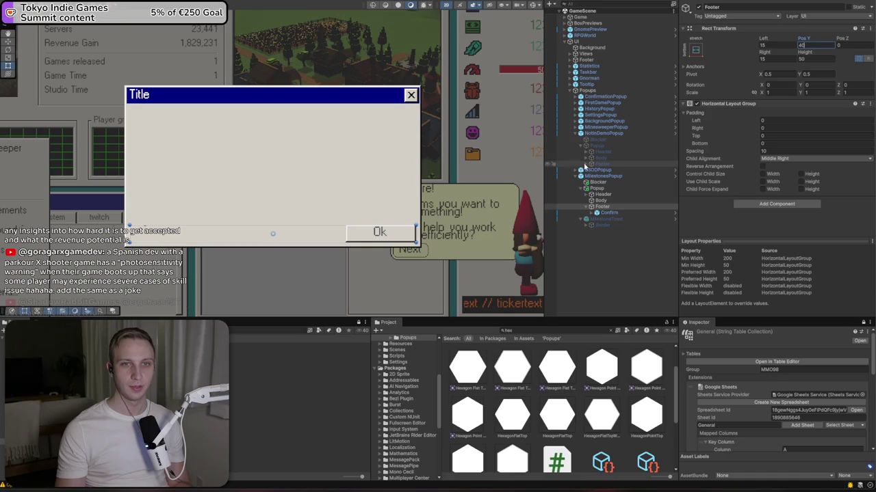
- Stretch Body to fill the popup with 15-unit side insets and a 75 bottom offset
click(616, 200)
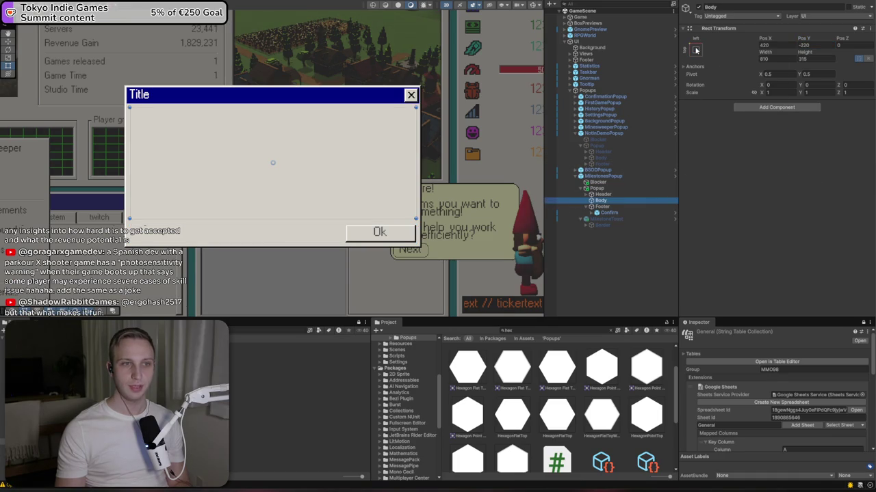
click(696, 50)
alt+click(782, 171)
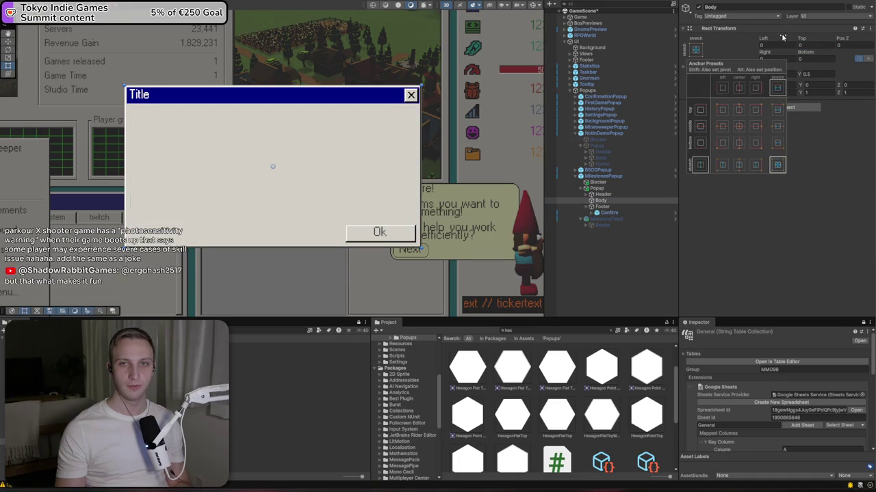
click(780, 45)
click(782, 58)
text(15)
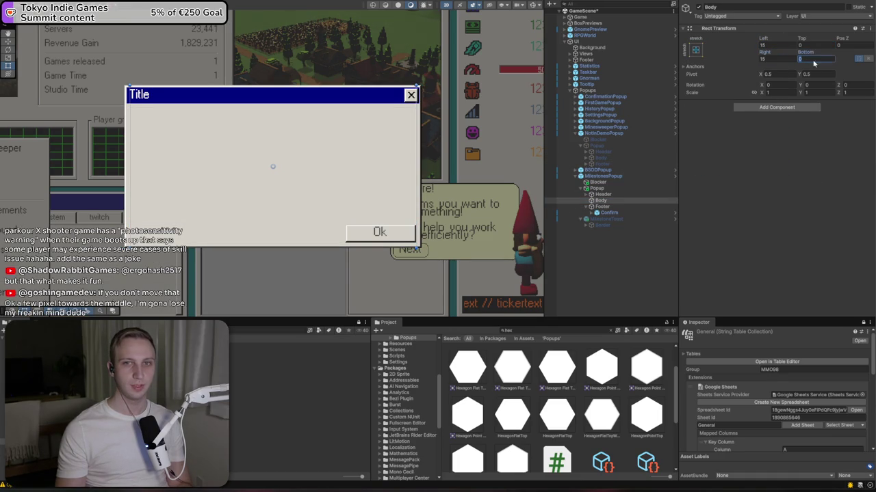
text(60)
key(BackSpace)
key(BackSpace)
text(70)
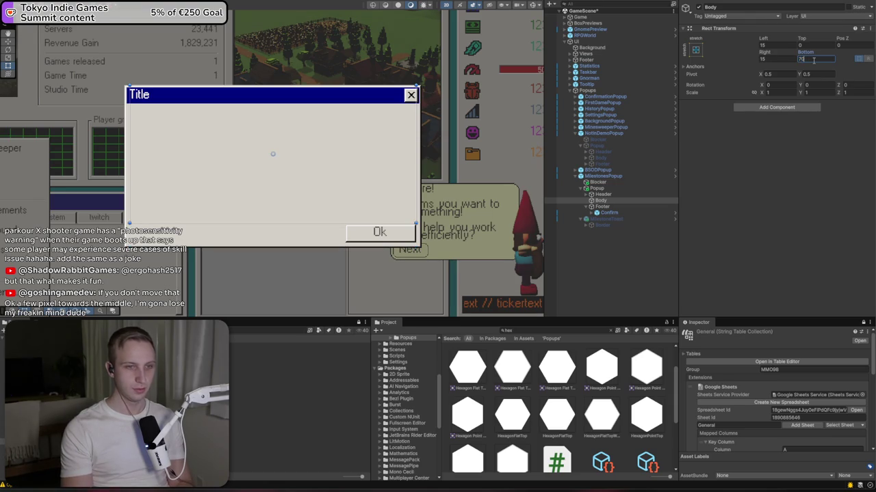
key(BackSpace)
text(5)
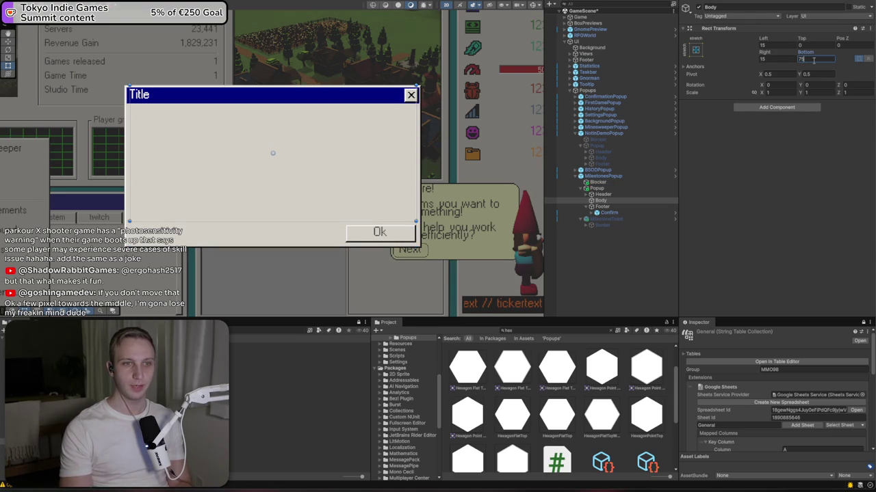
- Set Body's Top inset to 75, then lower it to 65
click(815, 45)
text(75)
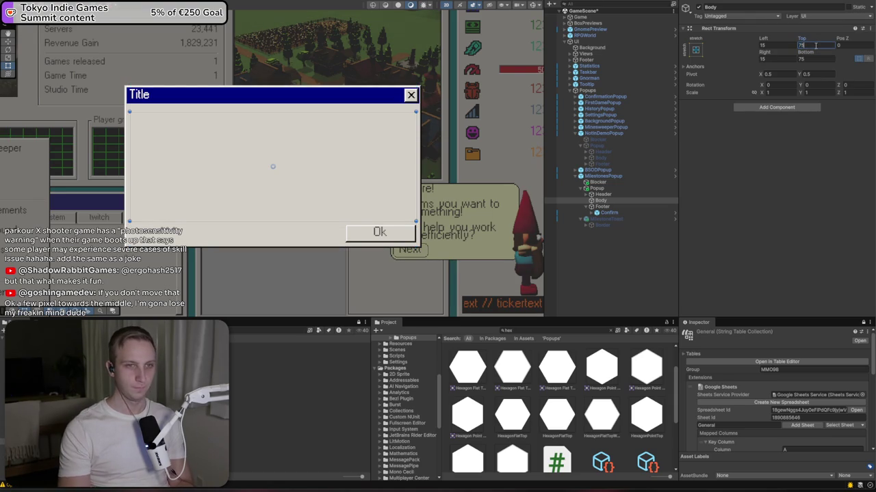
key(BackSpace)
key(BackSpace)
text(65)
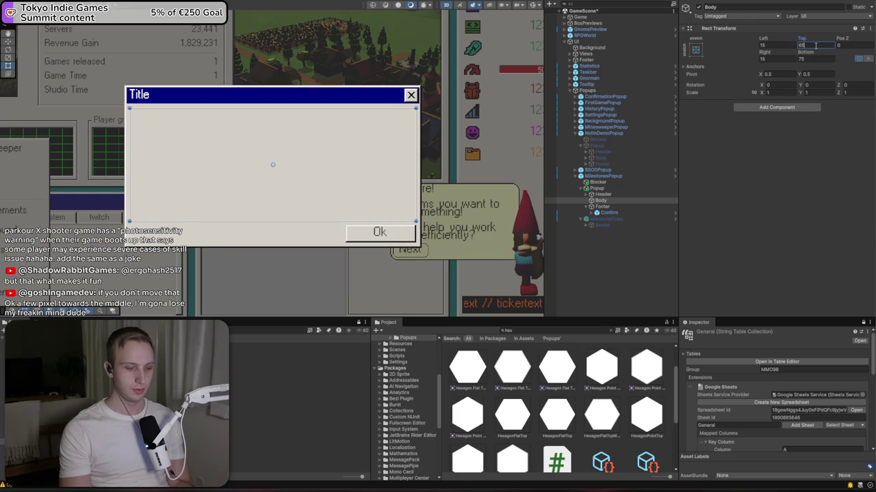
click(622, 177)
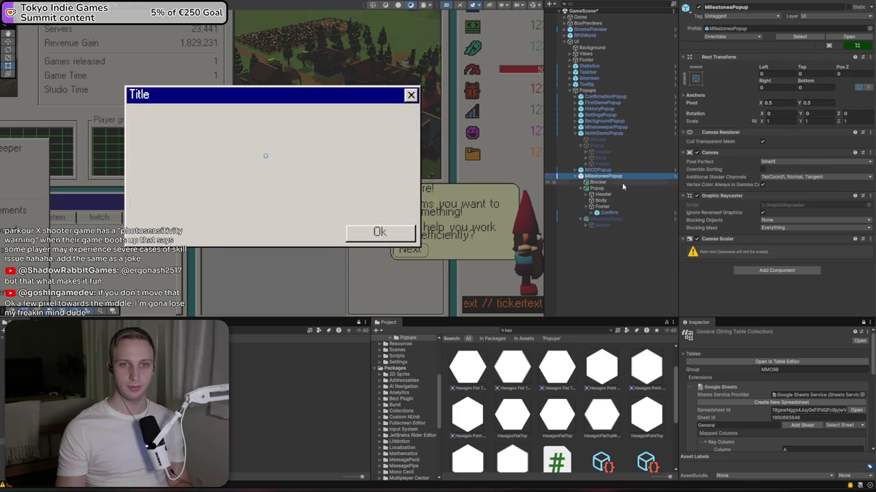
- Shrink Popup from its bottom-right corner and set the Ok label's vertical alignment to Middle
click(622, 188)
mouse_move(424, 250)
mouse_down()
mouse_move(289, 312)
mouse_move(217, 197)
mouse_move(197, 134)
mouse_move(278, 189)
mouse_move(518, 210)
mouse_move(313, 217)
mouse_move(507, 251)
mouse_move(289, 218)
mouse_move(358, 299)
mouse_move(321, 293)
mouse_move(313, 278)
mouse_move(322, 252)
mouse_move(309, 239)
mouse_up()
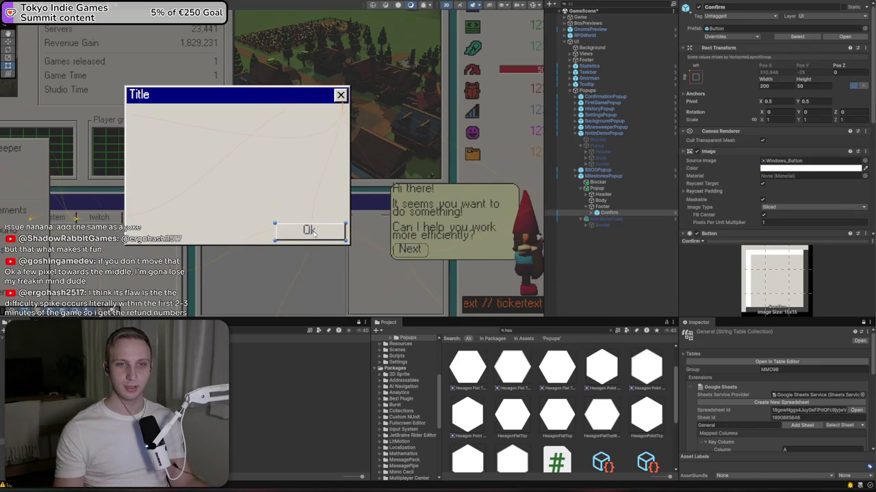
click(308, 230)
click(601, 220)
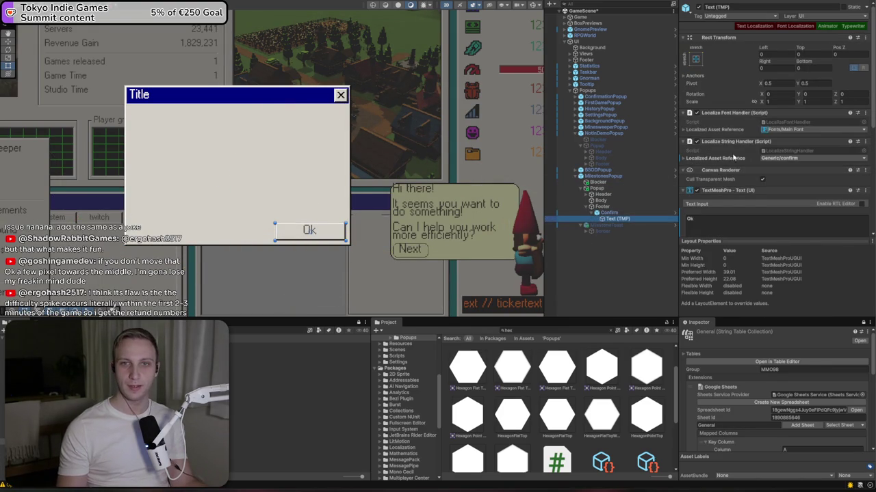
scroll(782, 204, down, 3)
scroll(821, 198, down, 3)
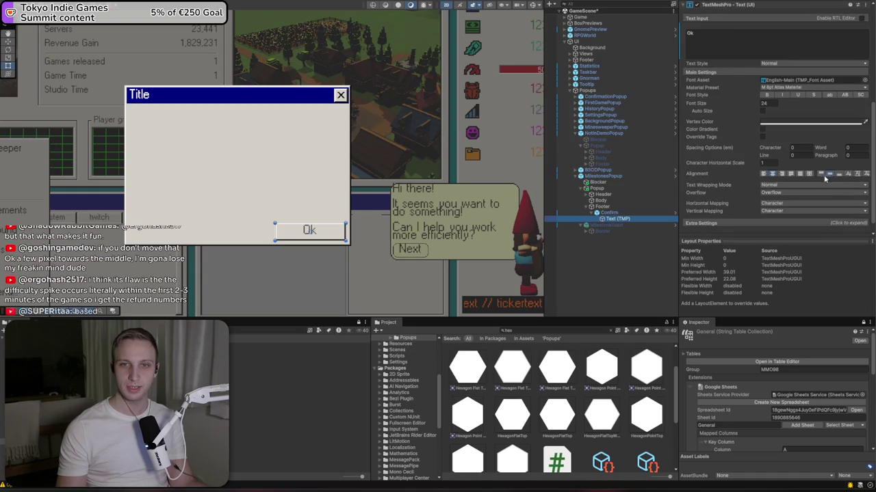
click(821, 174)
click(829, 175)
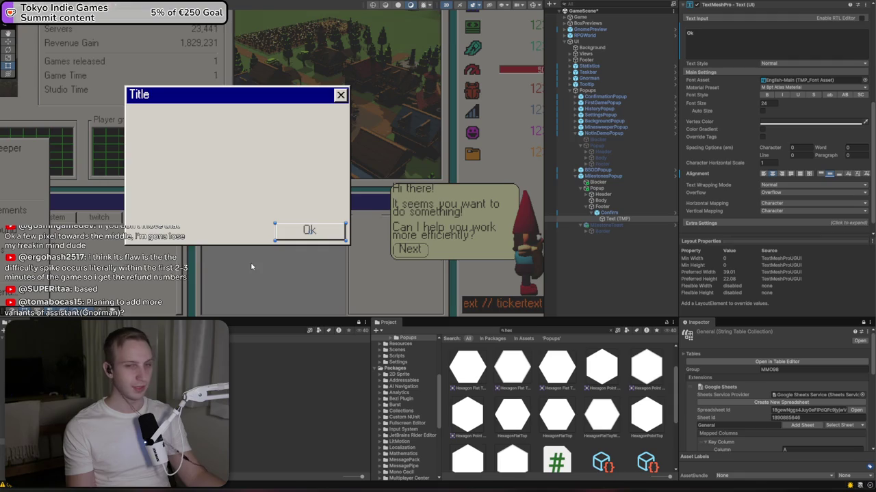
scroll(254, 197, down, 2)
scroll(253, 198, up, 5)
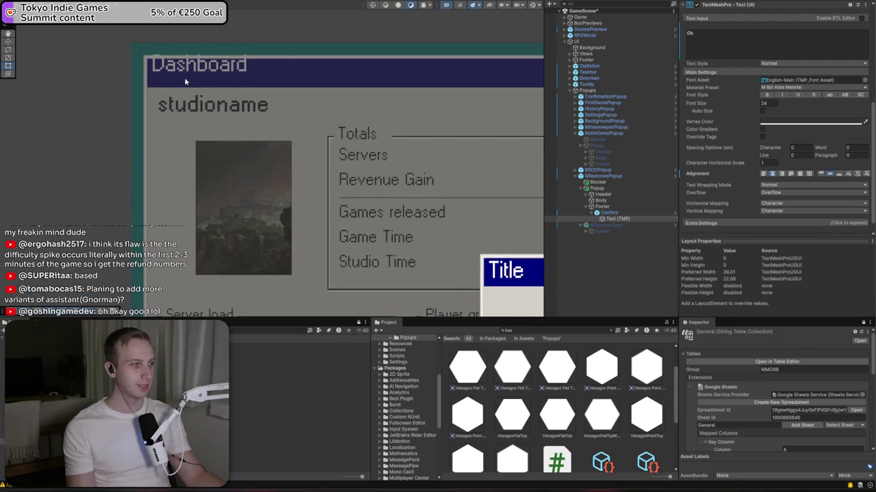
- Enter Play mode to launch the MMO98 main menu
scroll(515, 316, down, 3)
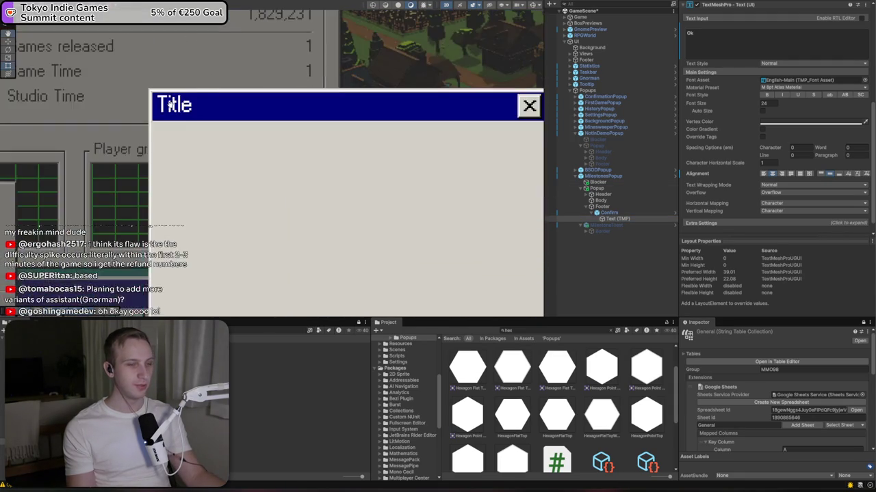
drag(515, 317, 313, 201)
scroll(348, 187, down, 1)
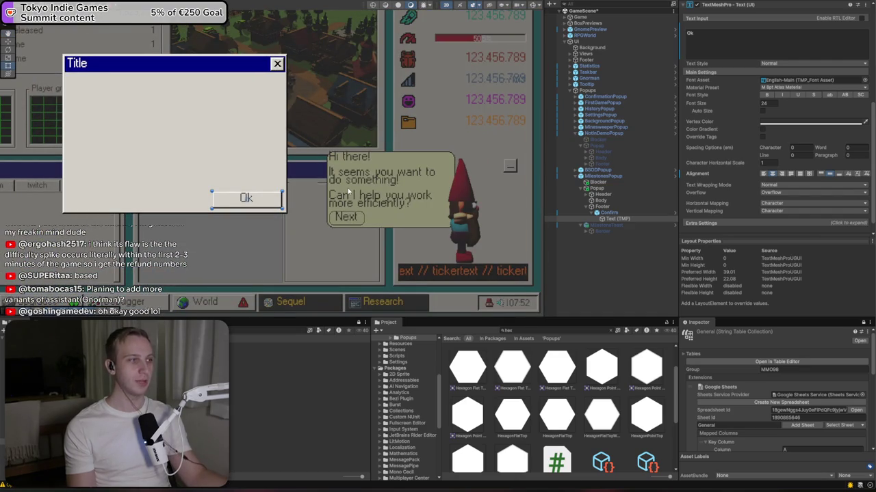
scroll(245, 181, up, 3)
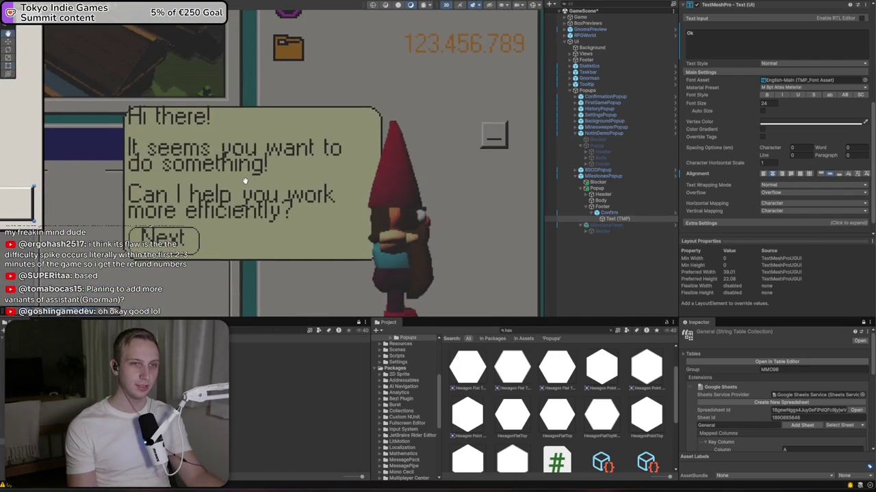
scroll(111, 179, down, 2)
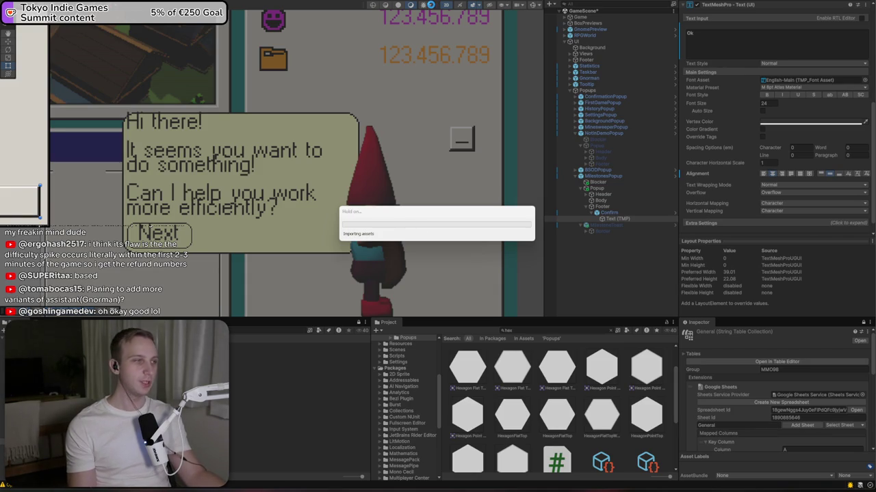
click(431, 5)
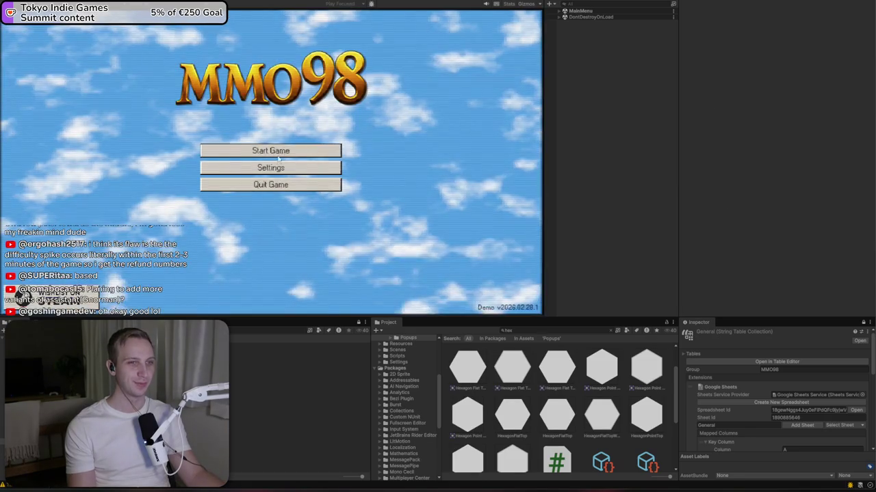
- Choose Start Game, then New Game, to bring up the 'Not in demo' popup
click(282, 149)
click(276, 163)
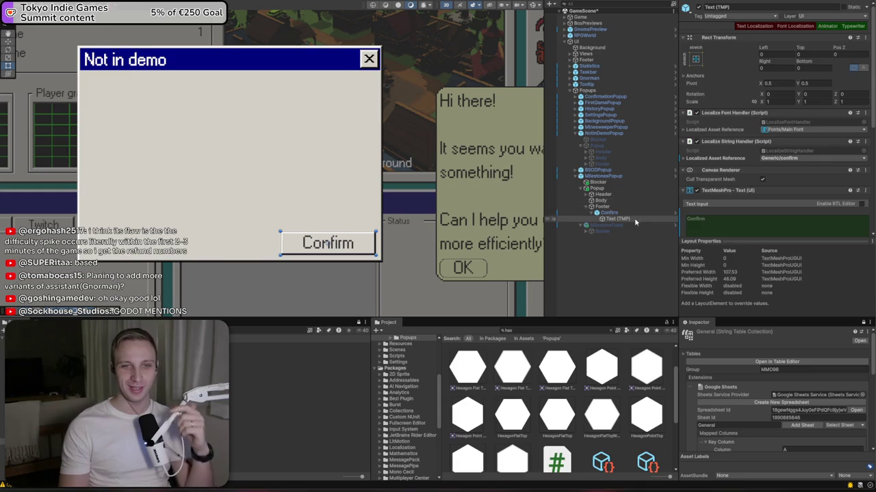
- Anchor the Popup window to the screen centre
click(605, 207)
double_click(600, 188)
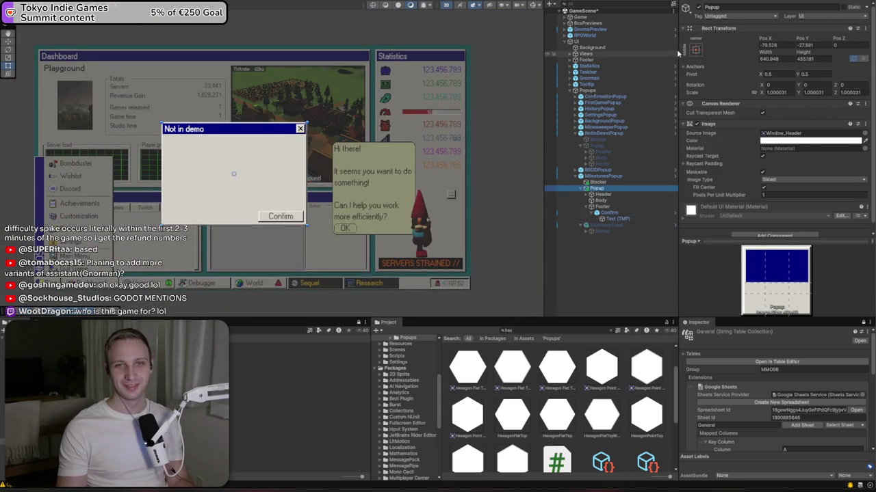
click(695, 50)
alt+shift+click(737, 128)
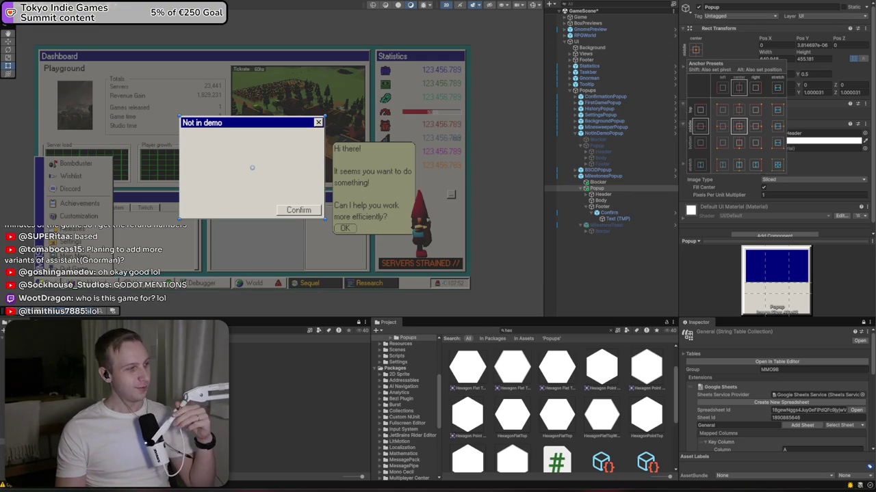
- Set the Popup's width to 800 and height to 460
click(792, 47)
text(0)
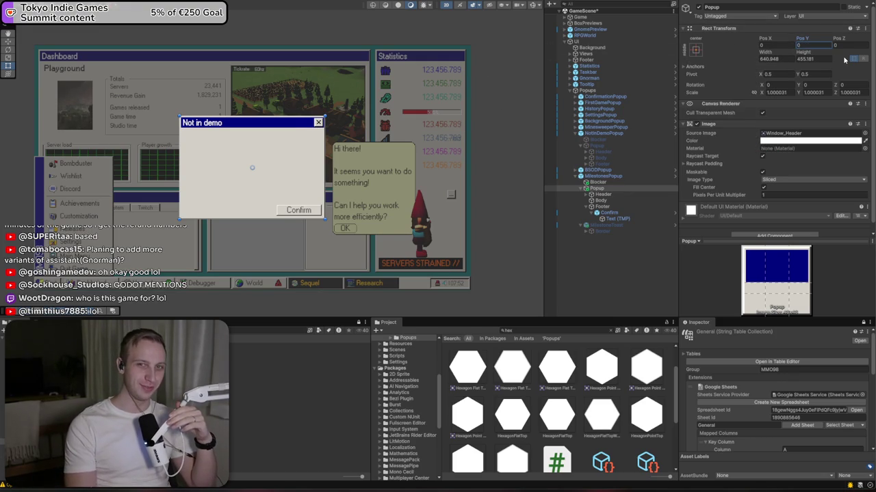
click(792, 66)
click(772, 59)
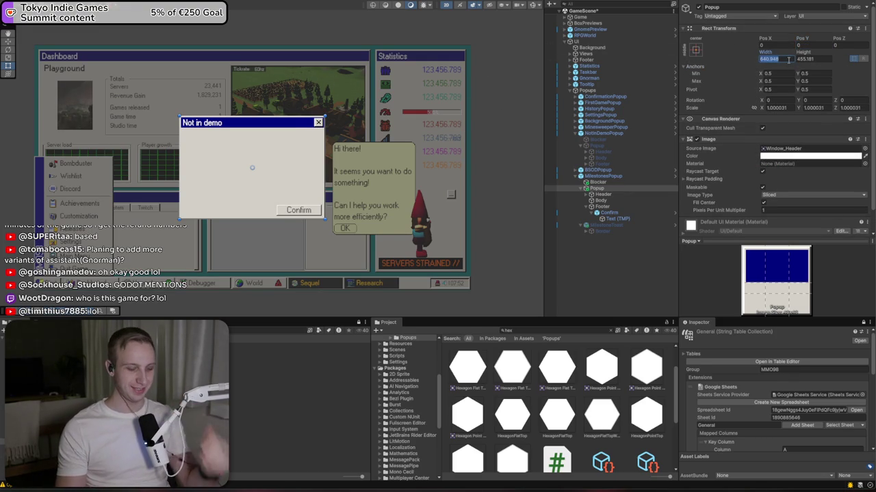
text(800)
key(Tab)
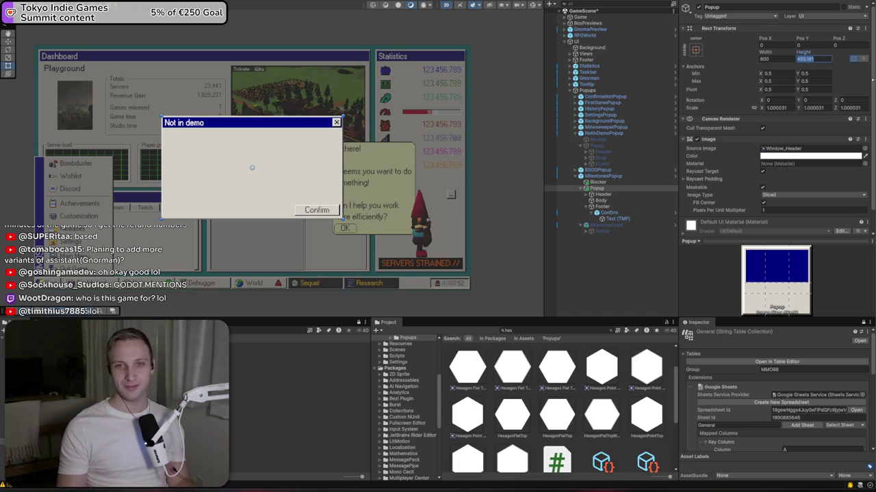
text(460)
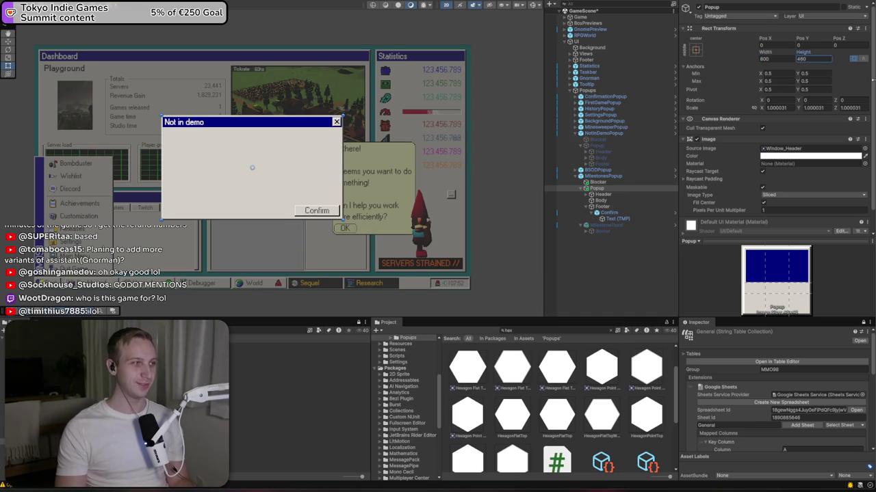
scroll(299, 158, up, 5)
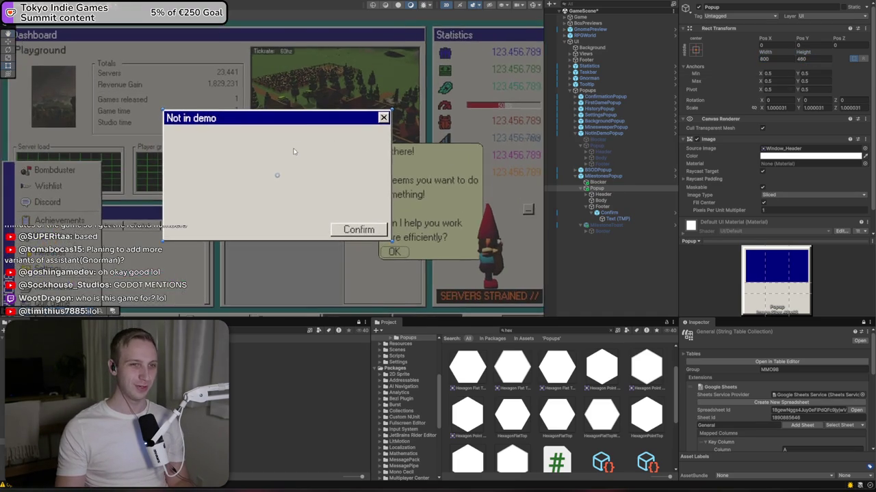
scroll(288, 199, down, 3)
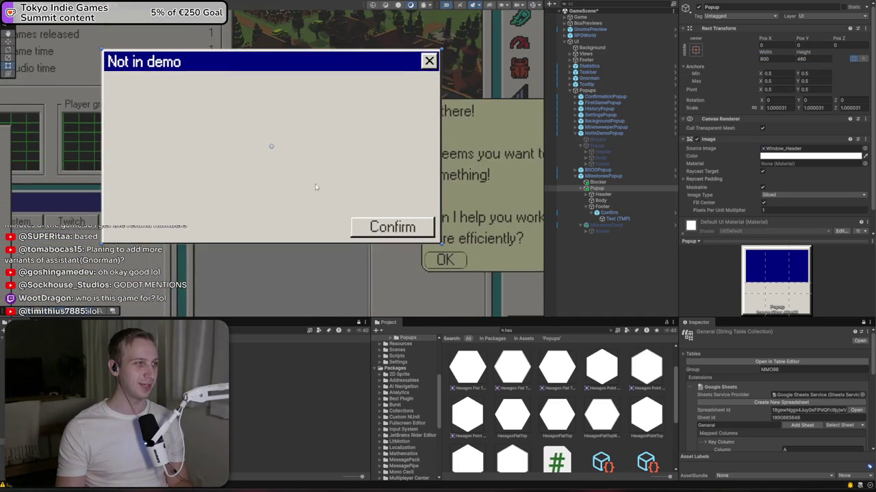
scroll(288, 199, down, 2)
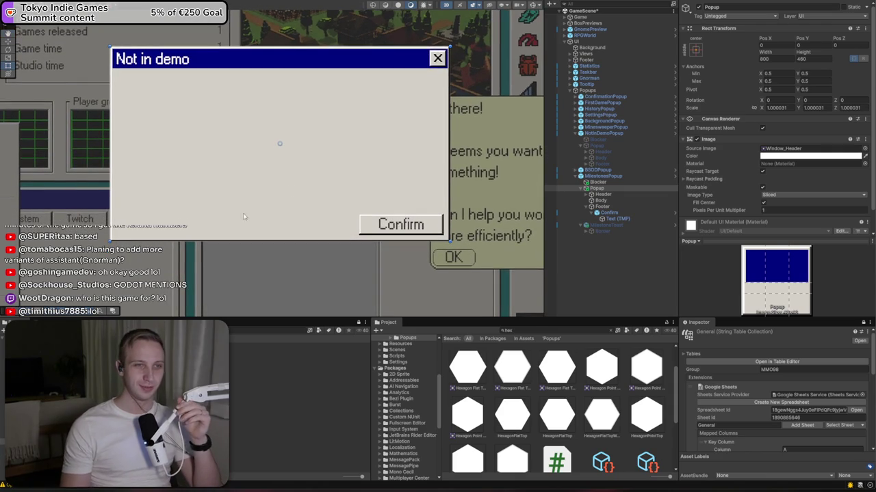
drag(267, 220, 270, 214)
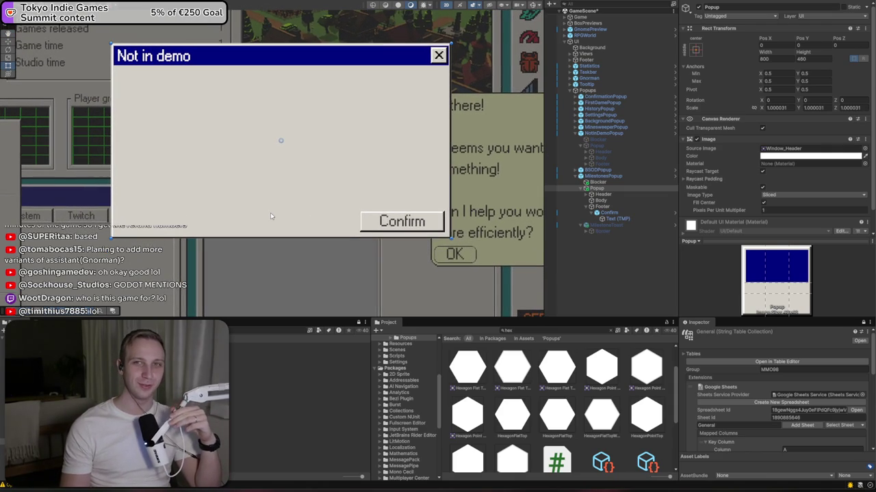
drag(191, 171, 219, 195)
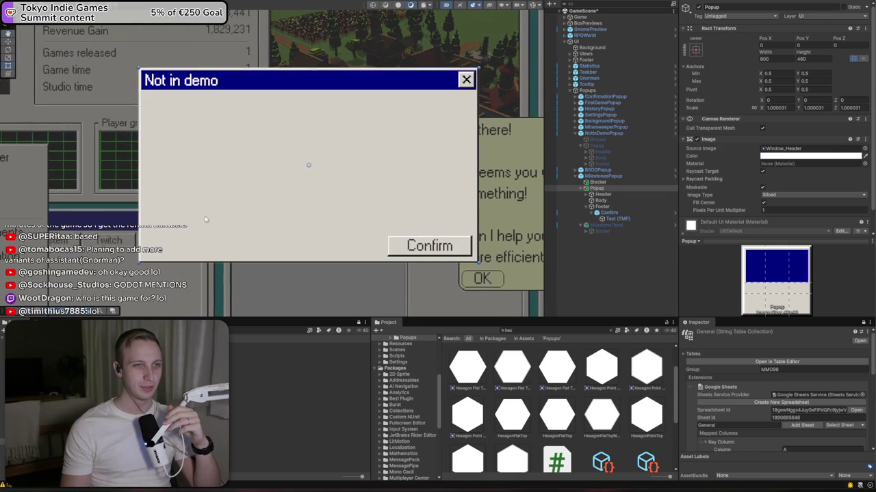
- Select the popup's Header > Title and search its localized string entries for 'custom', leaving them unchanged
click(599, 207)
click(587, 195)
click(605, 201)
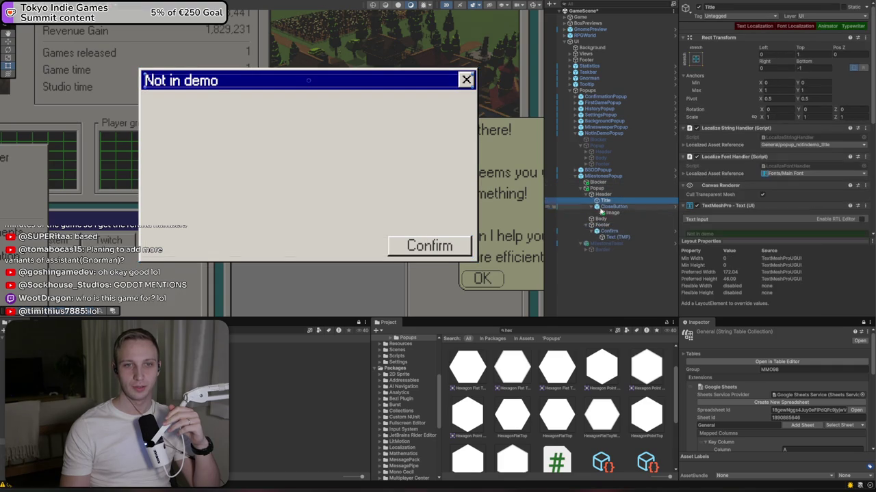
click(794, 146)
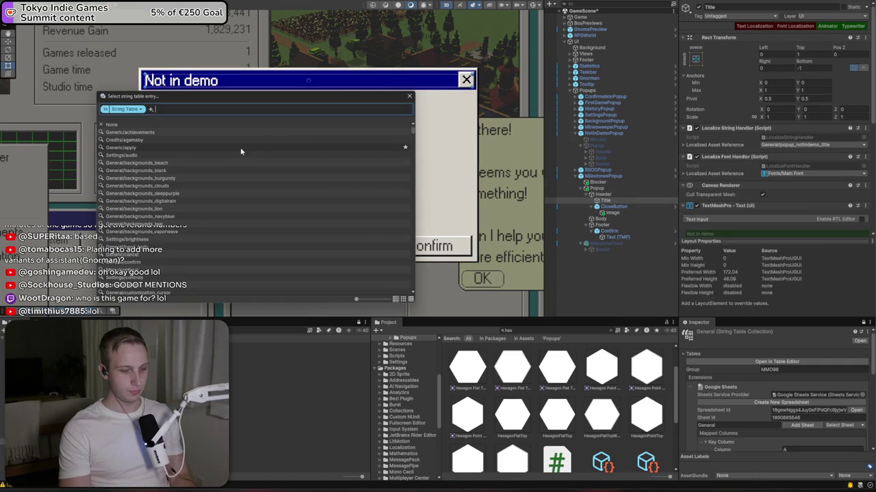
text(custom)
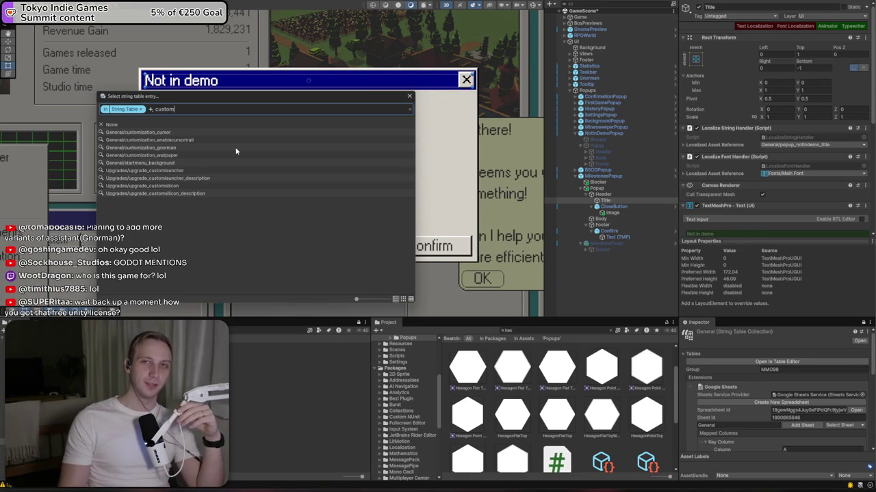
key(Escape)
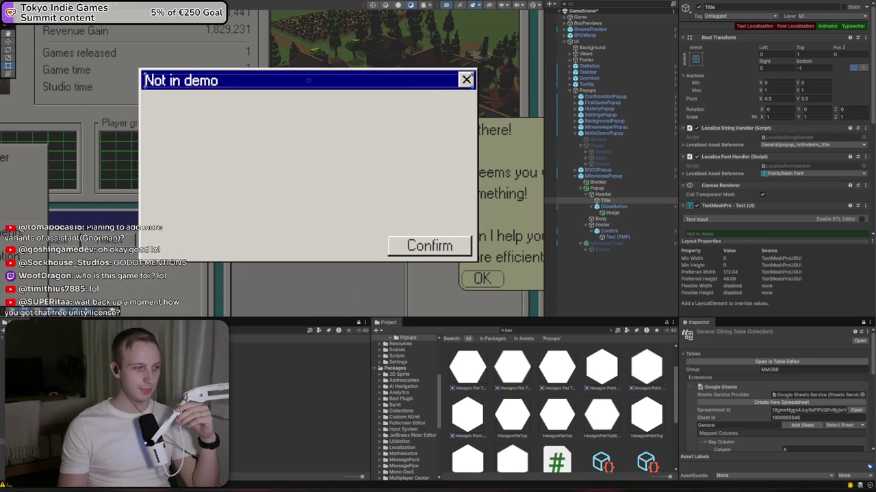
- Search the title's string entries once more without changing them, then open a new Firefox tab
click(800, 157)
click(797, 145)
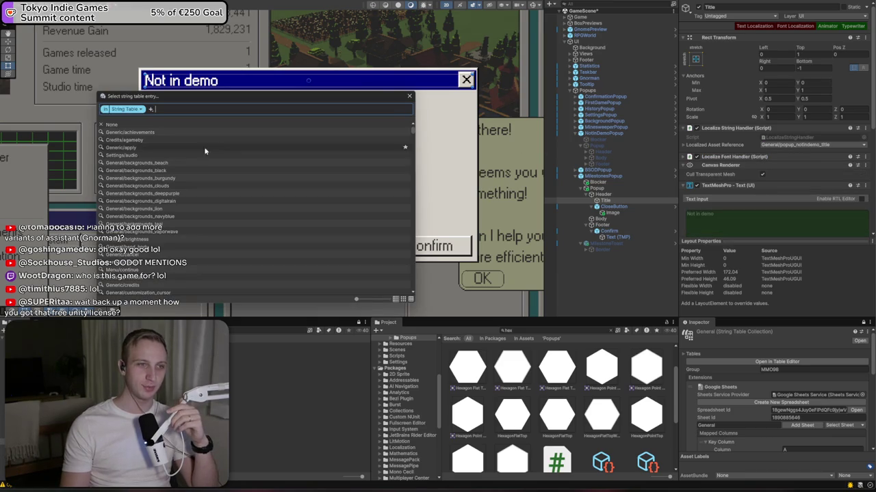
text(john)
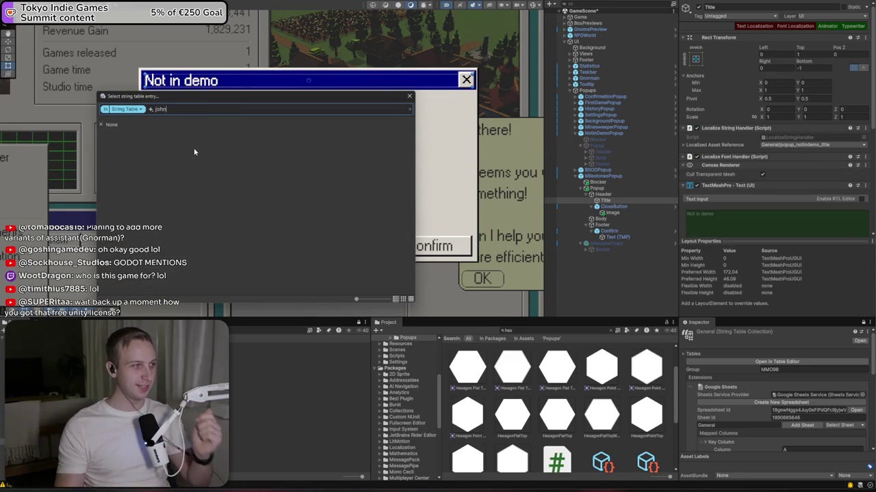
key(Escape)
key(alt+Tab)
key(ctrl+t)
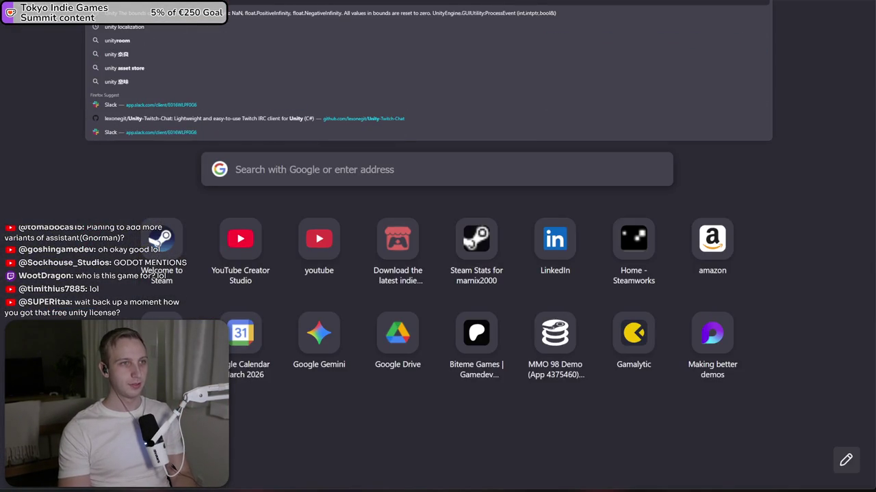
text(insider)
key(Return)
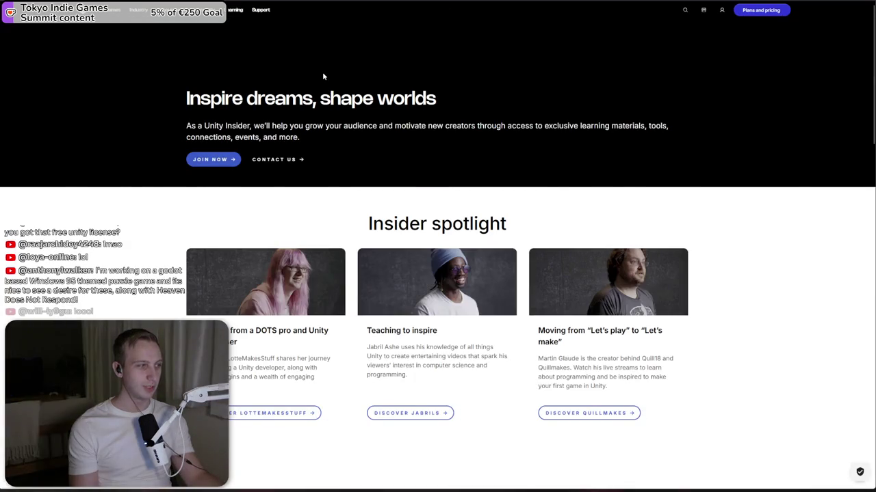
scroll(322, 72, down, 3)
scroll(323, 72, up, 3)
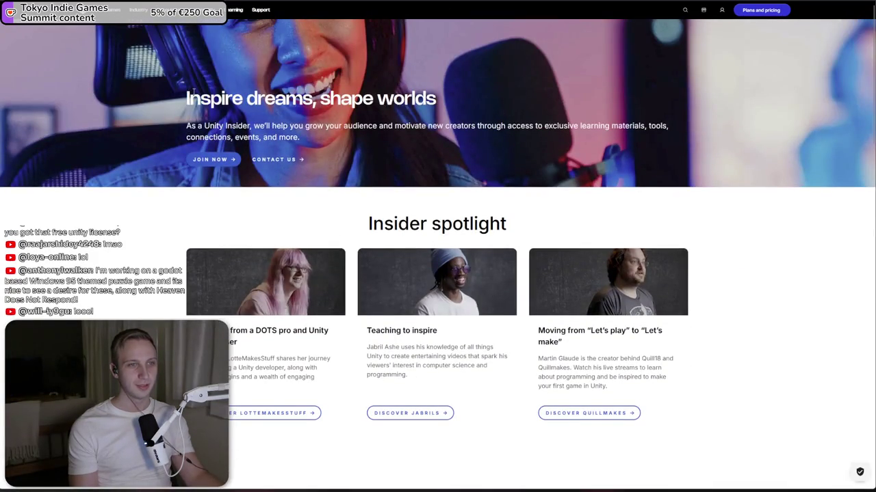
scroll(364, 115, down, 4)
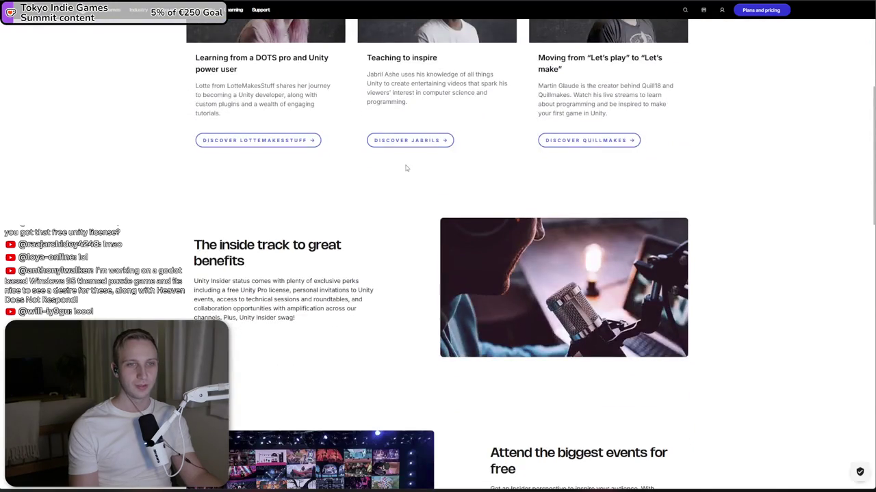
scroll(406, 167, up, 2)
drag(405, 180, 453, 235)
scroll(453, 234, down, 2)
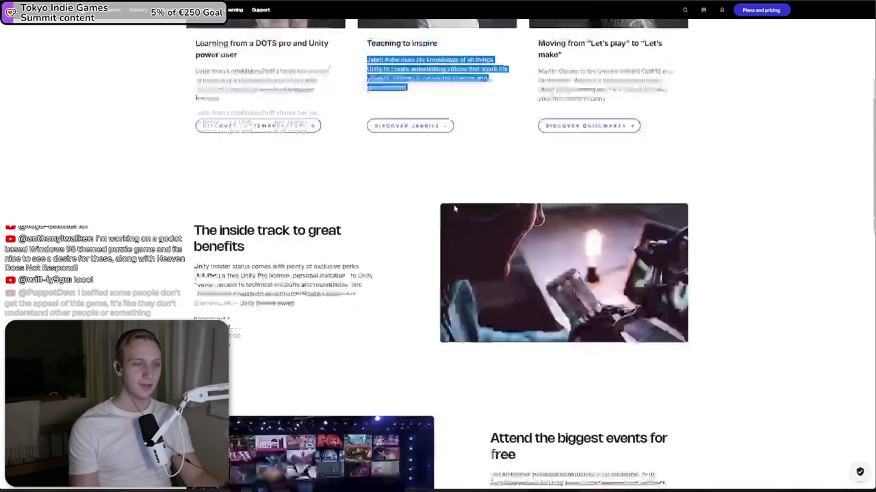
scroll(453, 205, down, 3)
scroll(448, 198, down, 4)
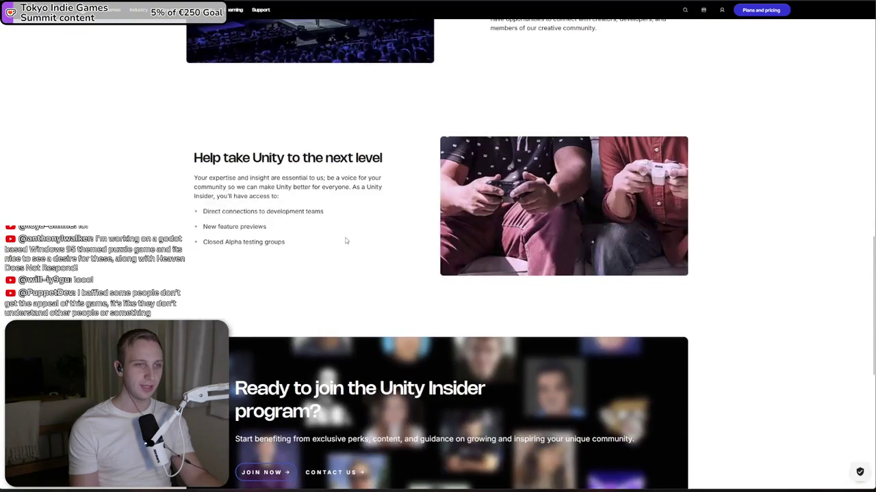
drag(346, 242, 297, 170)
scroll(296, 169, up, 3)
scroll(379, 168, up, 3)
click(523, 251)
scroll(523, 252, down, 3)
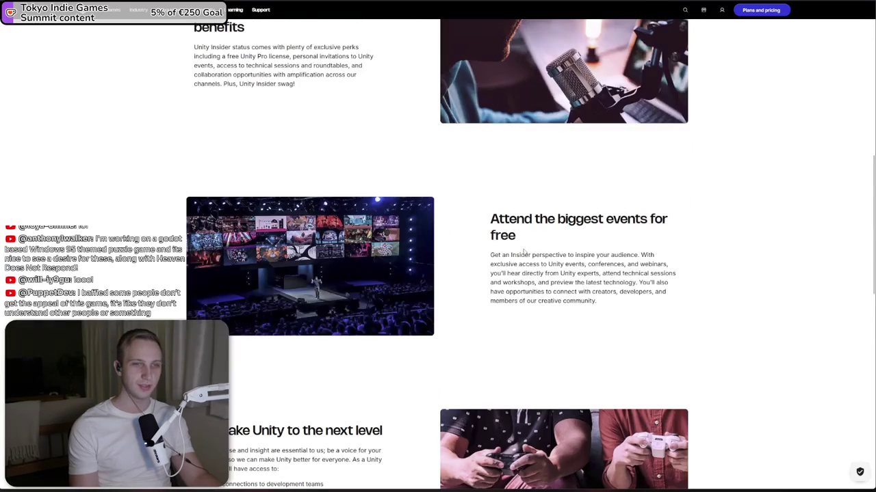
triple_click(628, 292)
mouse_move(490, 255)
mouse_down()
mouse_move(619, 264)
mouse_move(628, 307)
mouse_up()
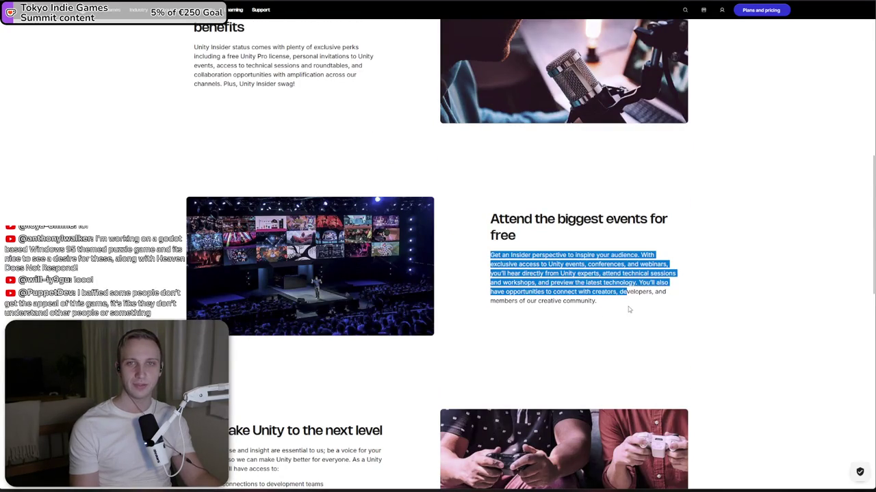
click(628, 306)
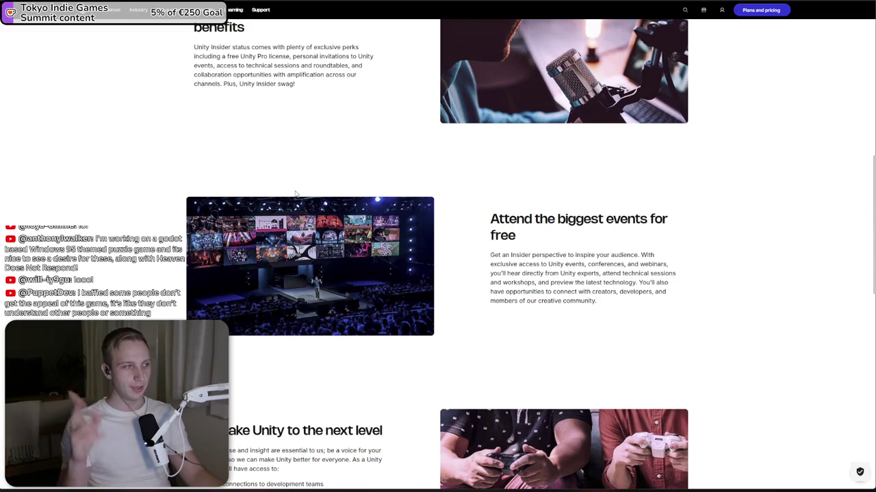
scroll(294, 191, down, 2)
drag(286, 294, 297, 371)
click(301, 364)
drag(383, 203, 249, 275)
mouse_move(345, 362)
mouse_down()
mouse_move(346, 334)
mouse_move(321, 275)
mouse_up()
click(346, 365)
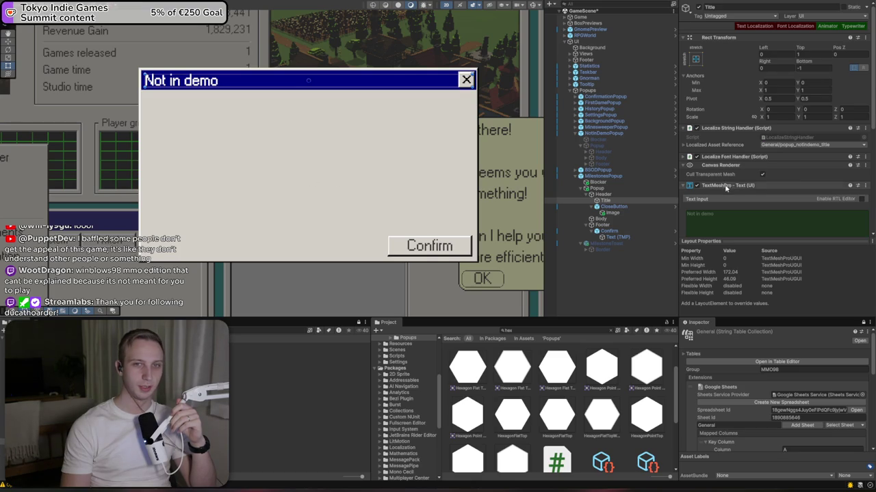
- Point the Title's localized string at General/startmenu_background, found by searching 'backgro', so it reads Customization
click(793, 145)
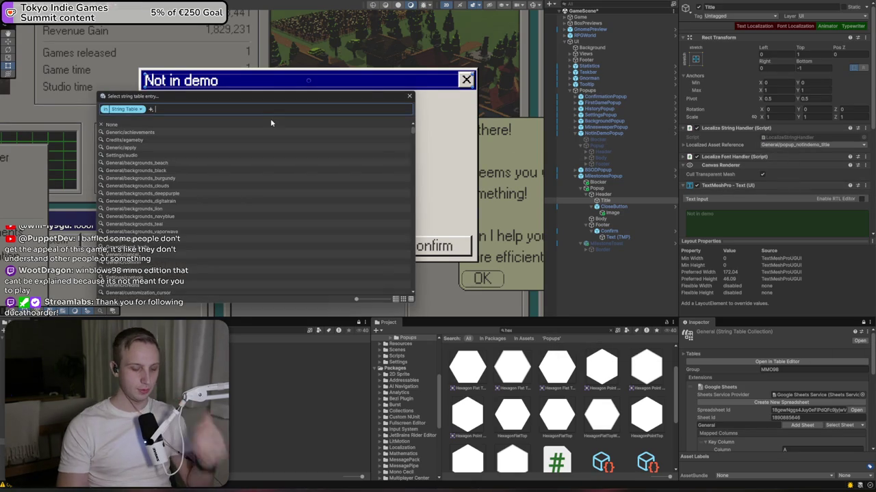
text(backgro)
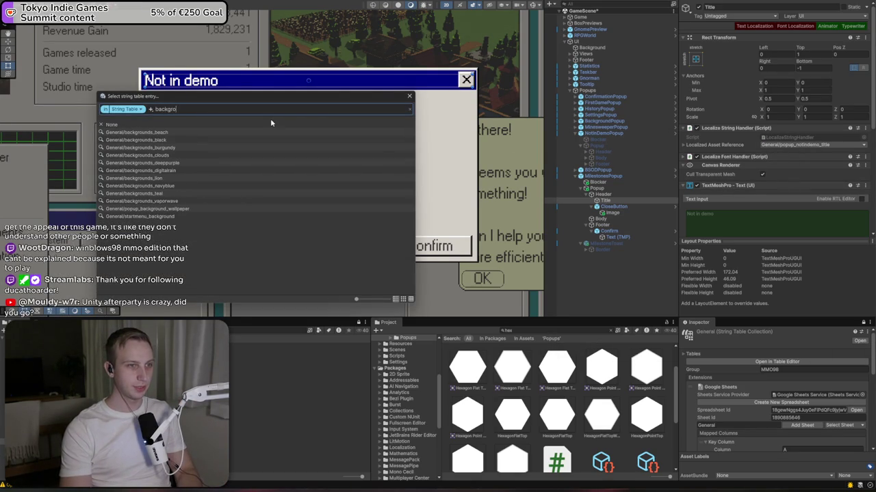
click(167, 217)
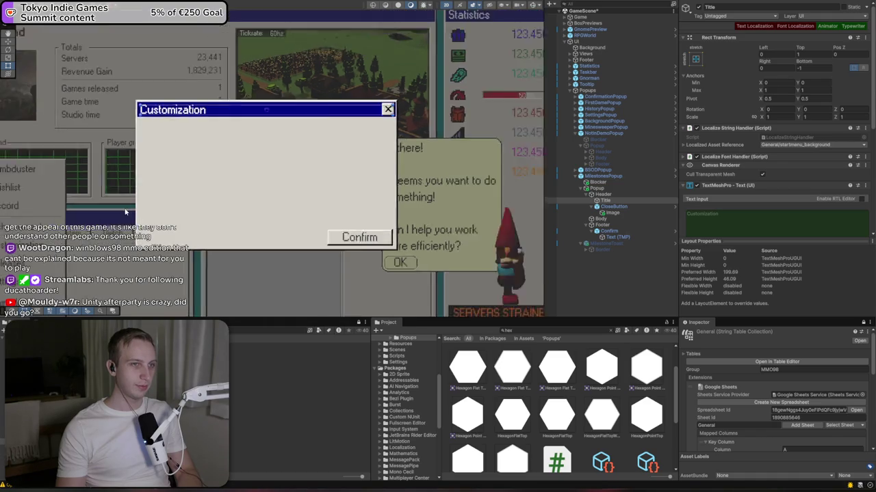
- Deactivate the popup's Footer object so the Confirm button disappears
scroll(344, 178, down, 3)
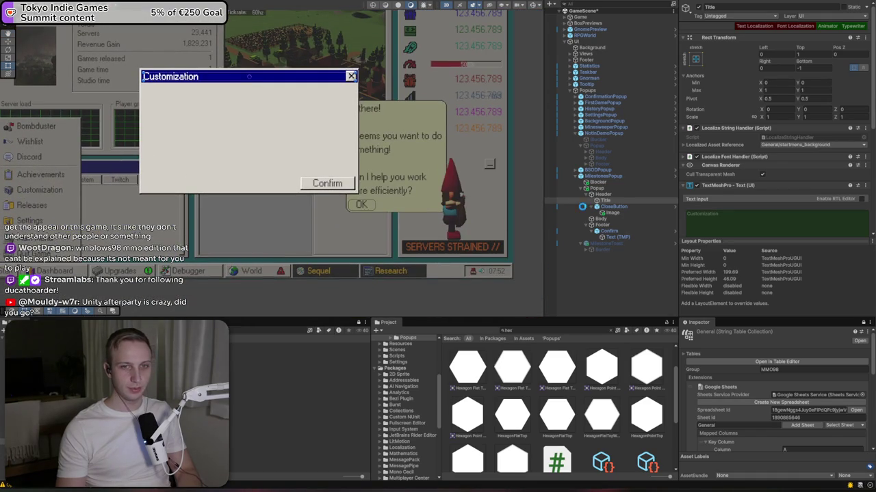
click(605, 225)
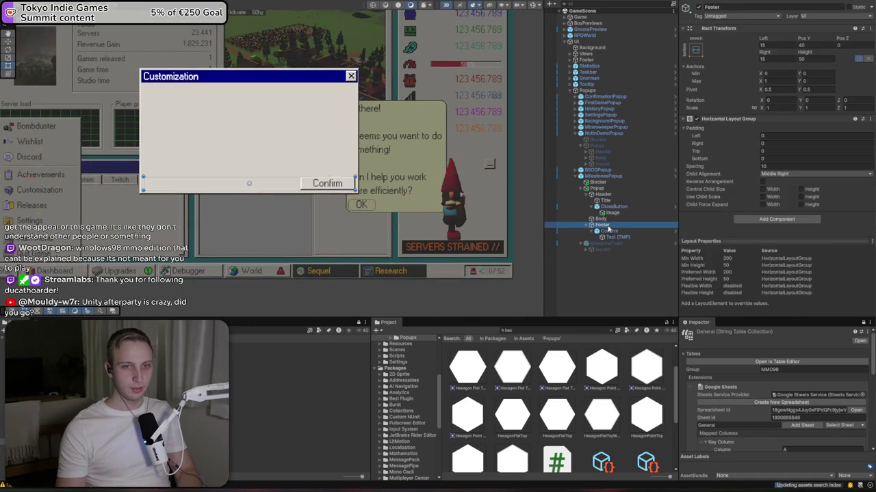
click(696, 9)
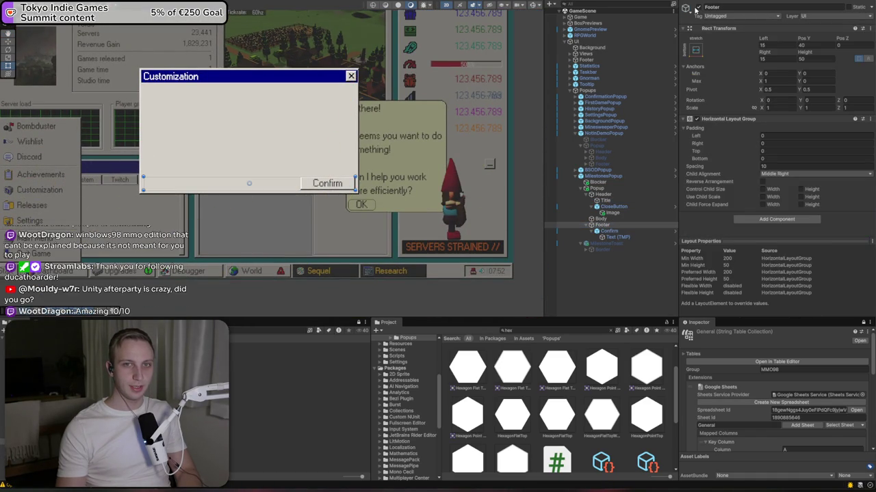
click(698, 7)
- Save the Popup window as a new prefab in Prefabs/Components/General
click(597, 188)
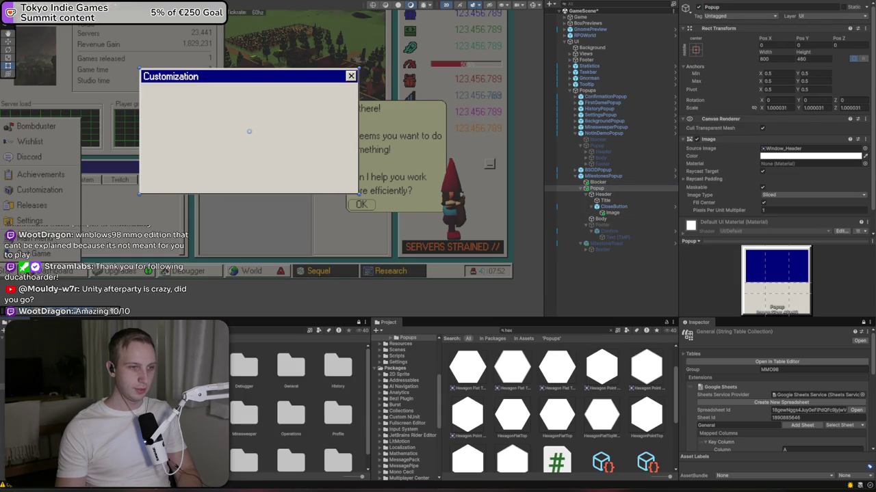
double_click(297, 364)
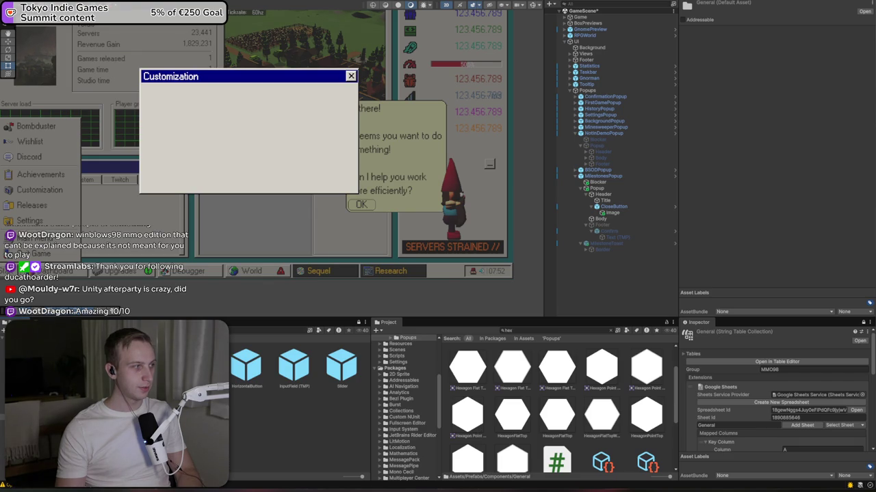
click(341, 366)
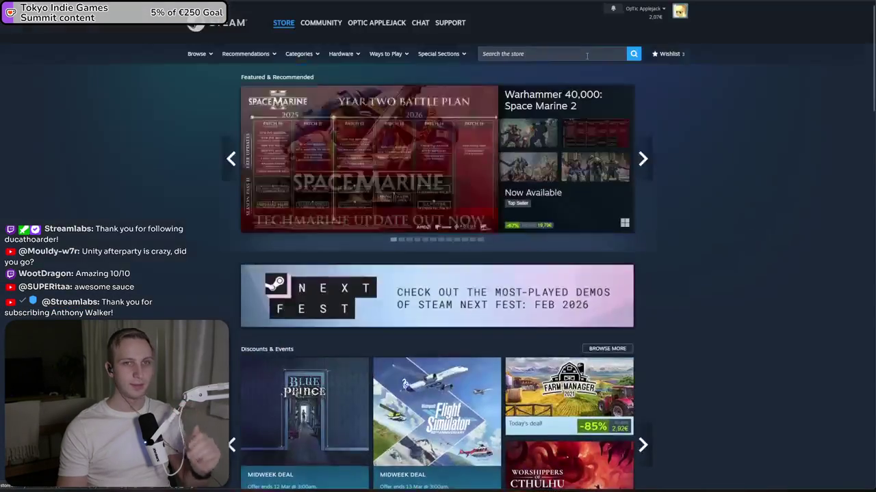
- Search the Steam store for 'morbid meta' and open a Morbid Metal screenshot full size
text(morbi)
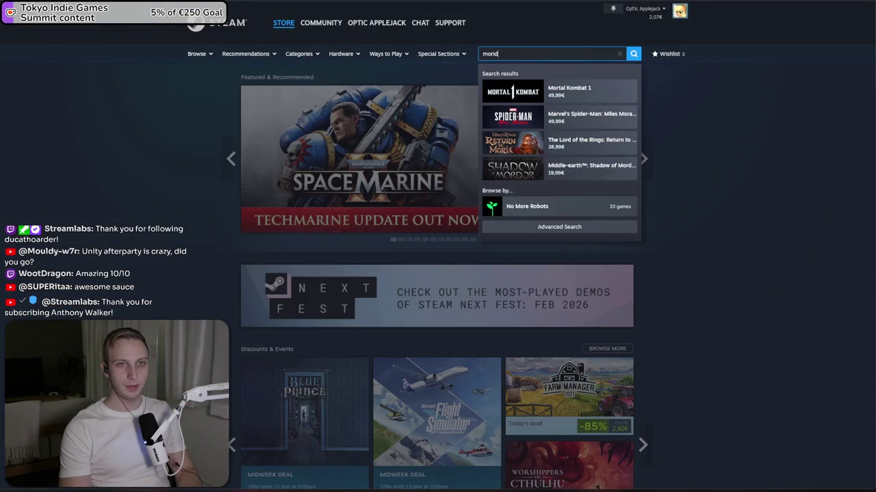
text(d meta)
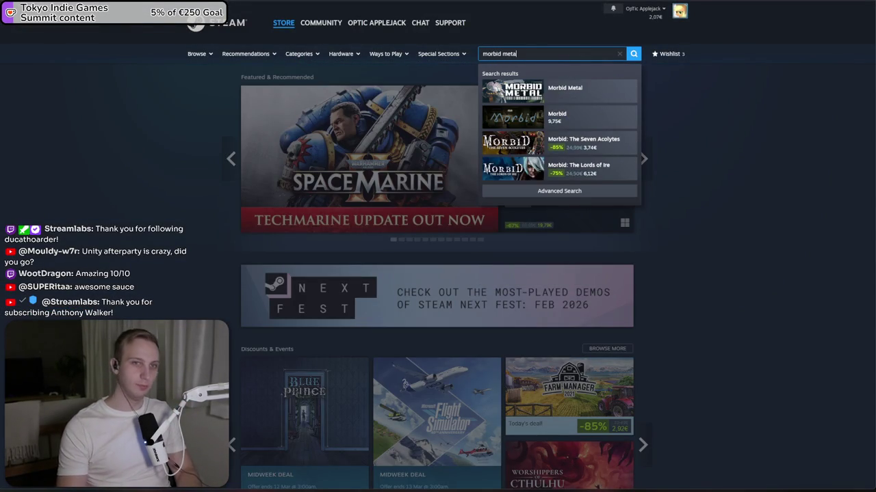
click(594, 89)
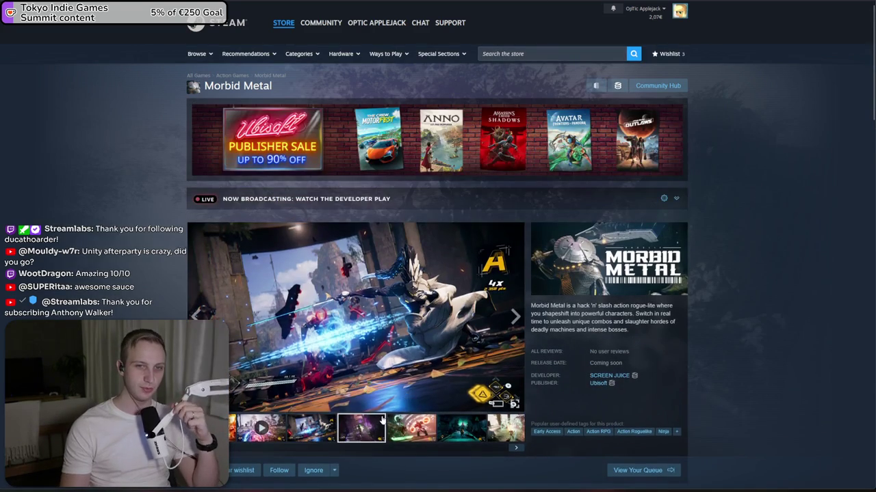
click(422, 332)
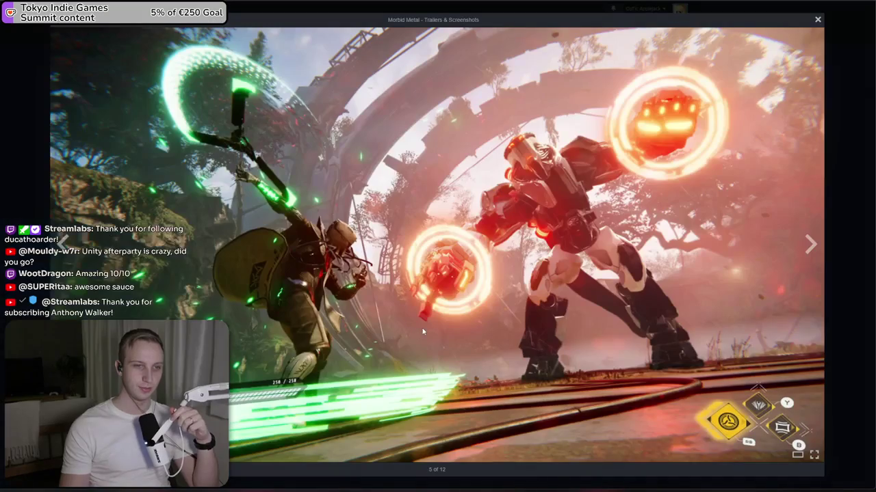
- Step through several more Morbid Metal screenshots, then close the viewer
key(Right)
key(Right)
key(Right)
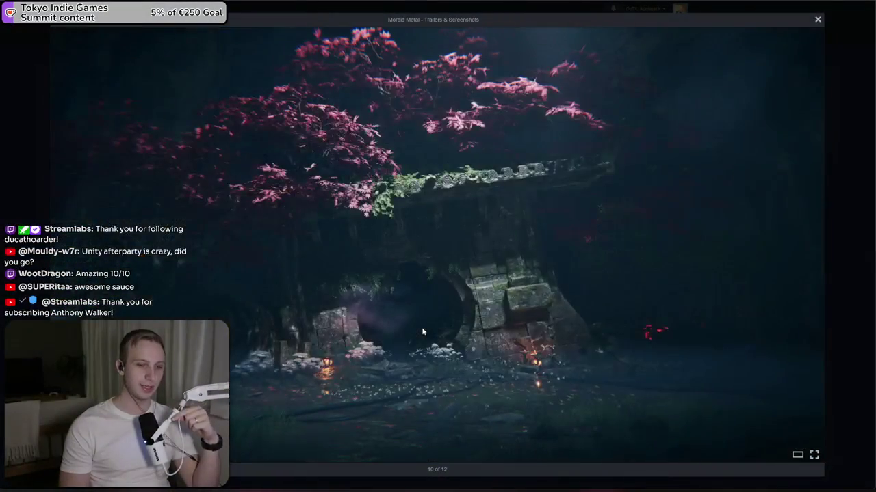
click(808, 244)
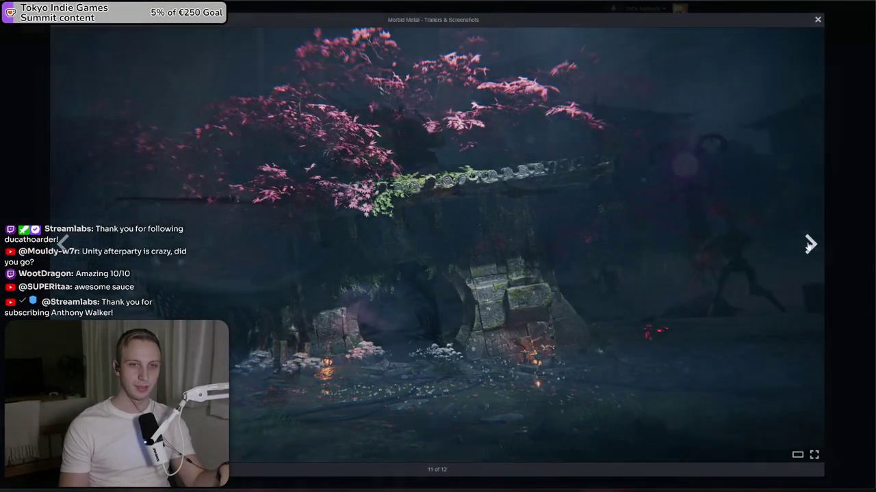
click(808, 244)
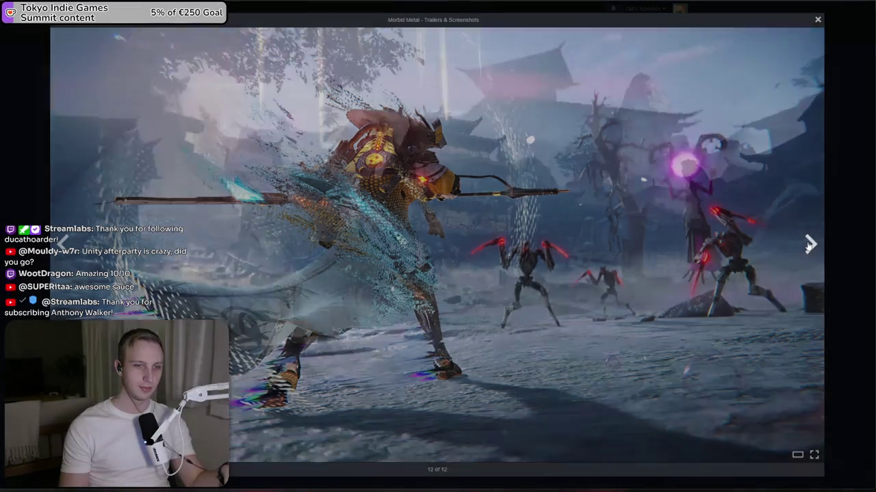
click(808, 244)
click(809, 245)
click(809, 244)
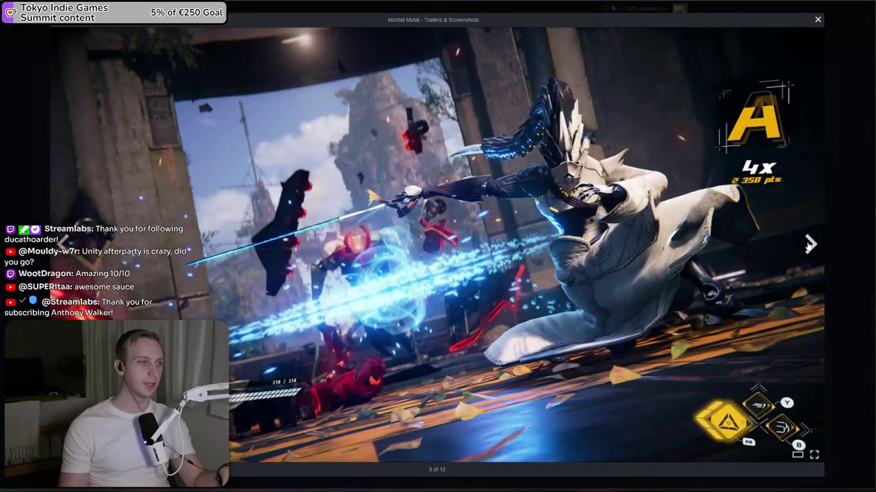
key(Escape)
- View the green and red robot screenshot, then open a new browser tab
scroll(439, 316, down, 2)
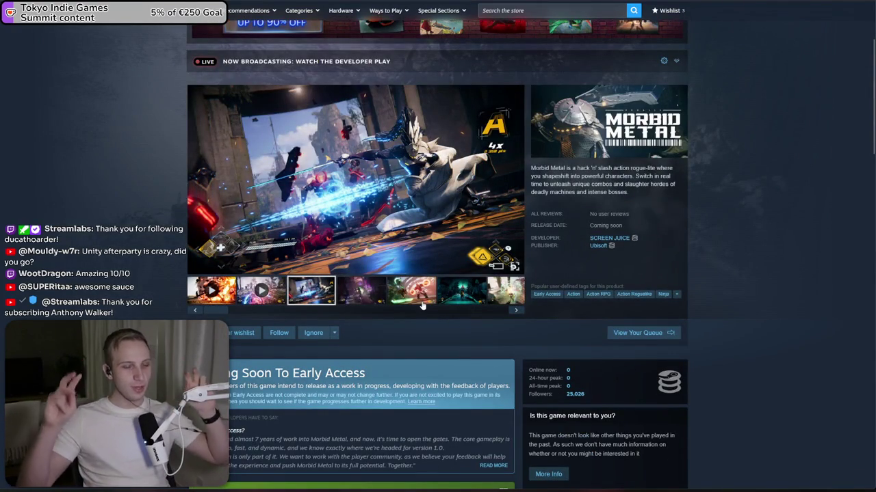
click(422, 294)
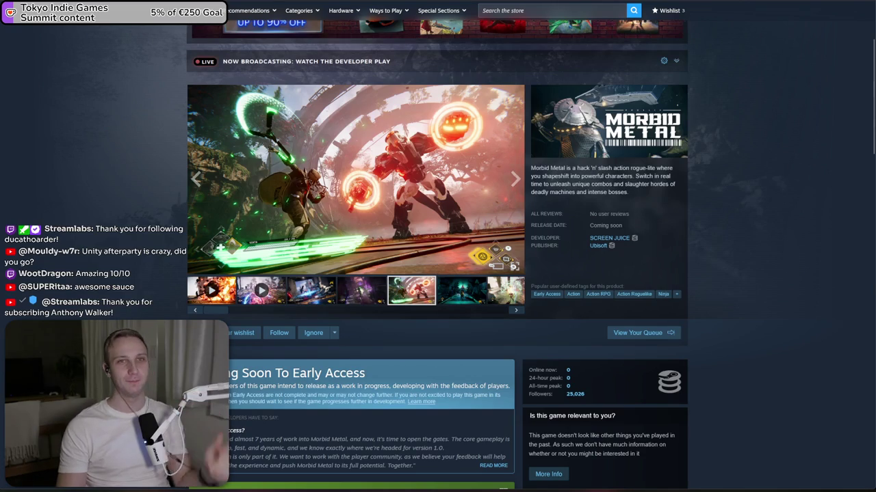
key(ctrl+t)
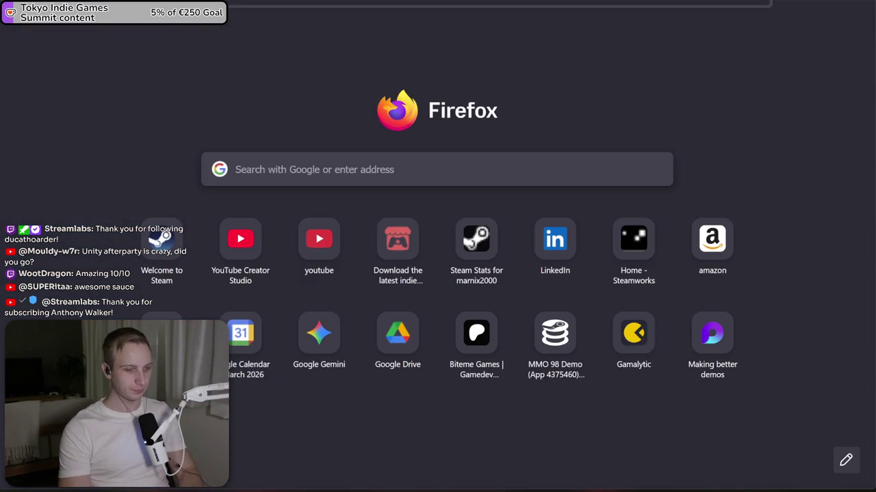
- Go to YouTube and switch to the Linus Tech Tips channel's Videos list
text(youtube)
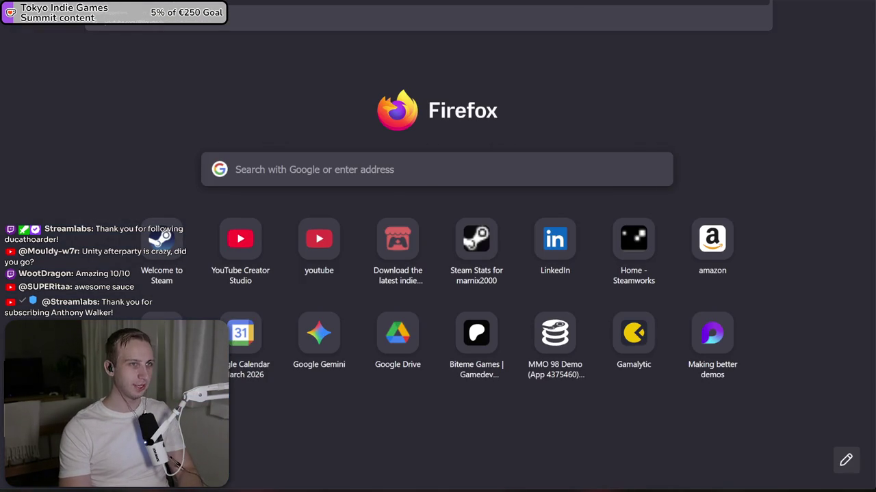
key(Return)
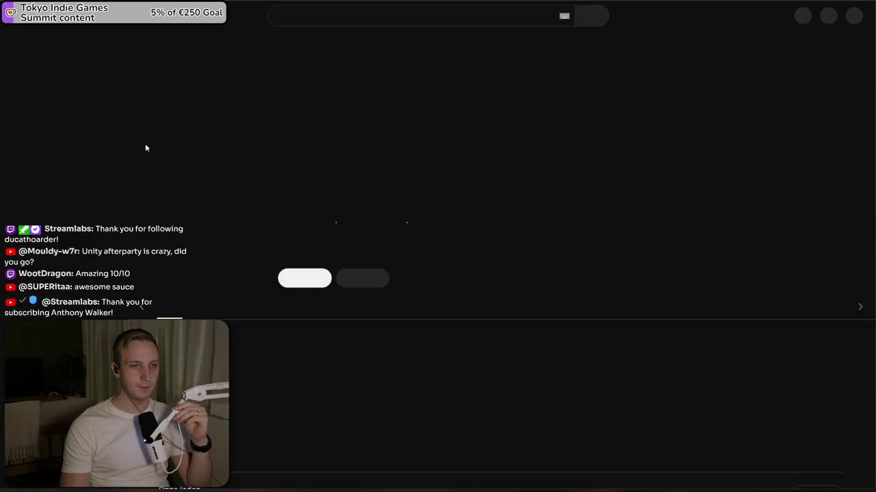
scroll(219, 149, down, 3)
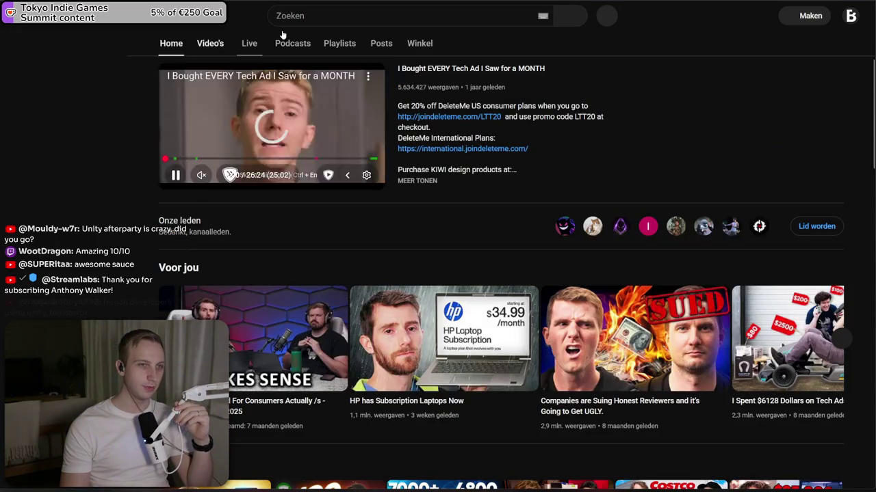
click(220, 44)
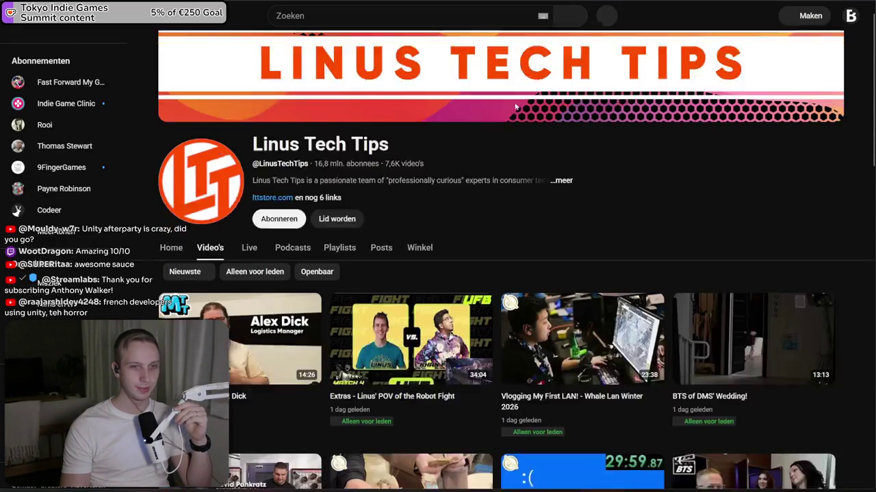
- Filter the channel's video grid to public ('Openbaar') videos only
scroll(228, 162, down, 2)
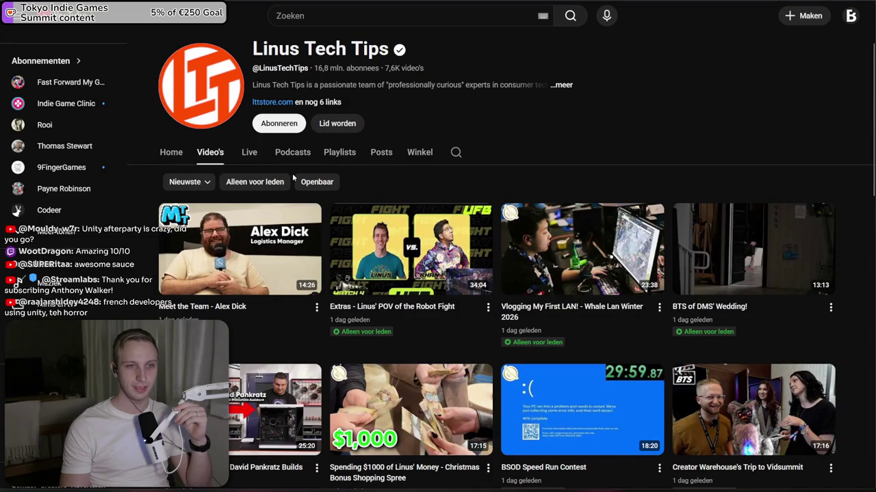
scroll(292, 178, down, 3)
scroll(260, 183, up, 3)
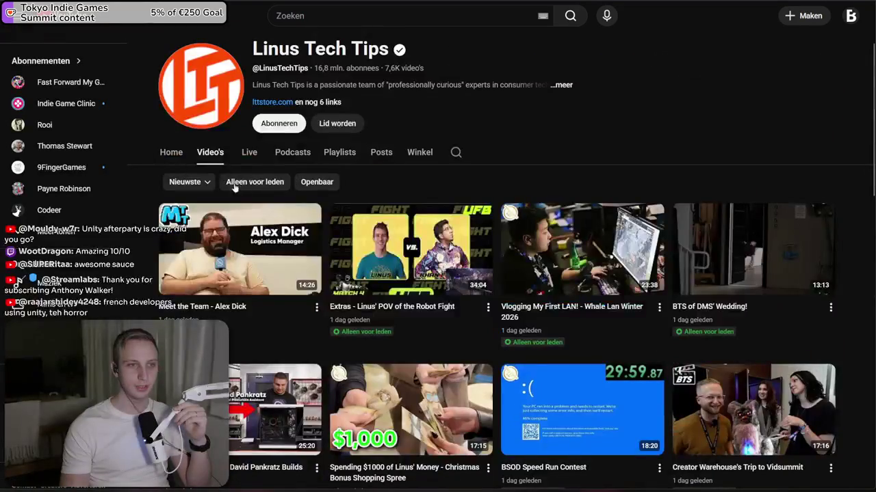
click(323, 186)
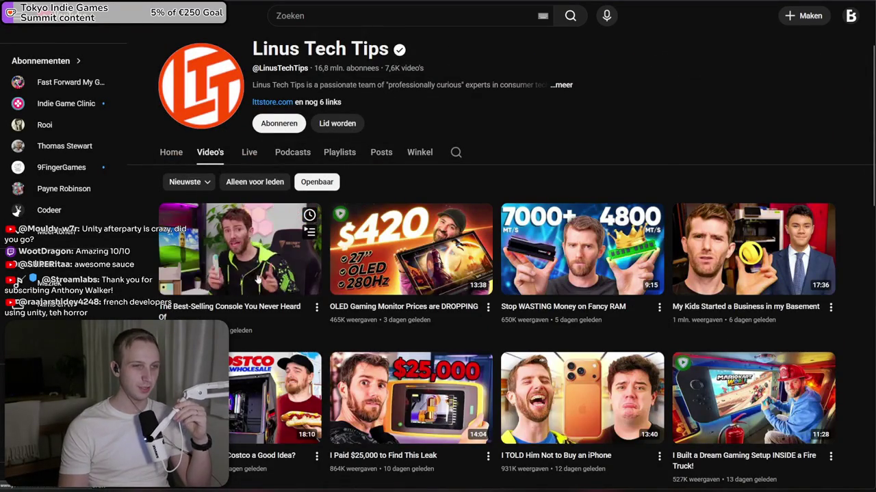
scroll(243, 247, down, 1)
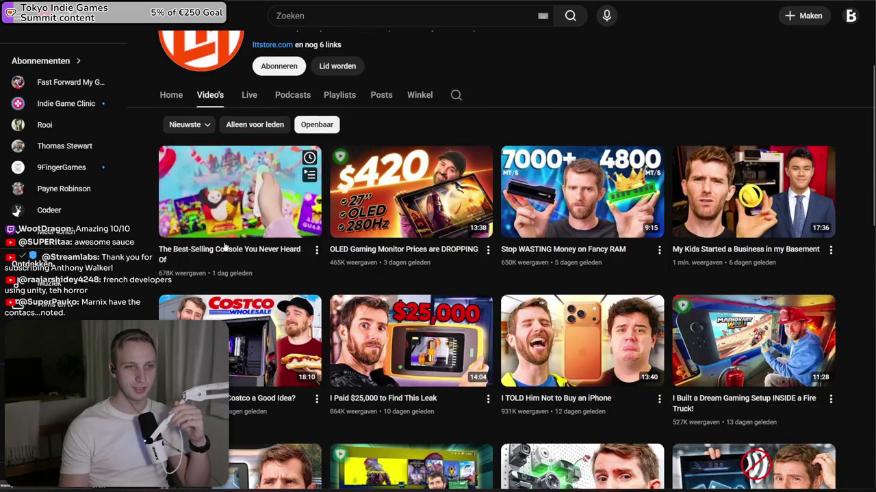
key(ctrl+l)
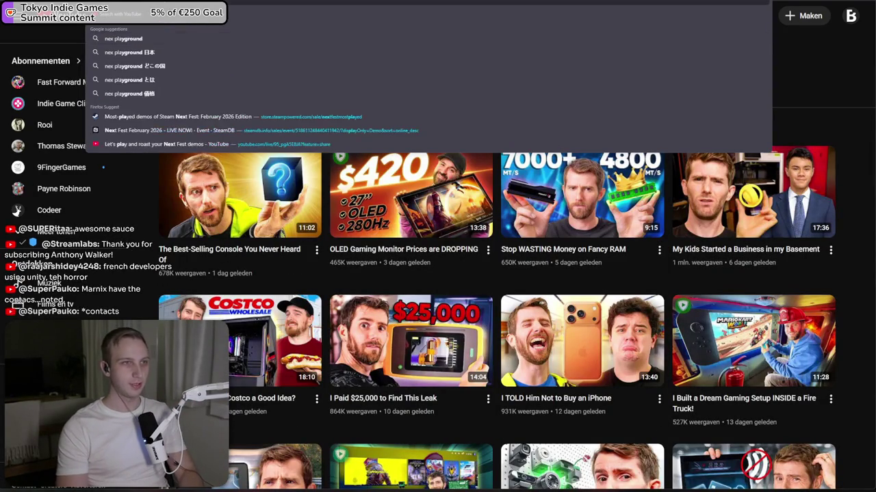
- Search Google for 'nex playground' and preview its console photo, cube and Fruit Ninja images
key(Return)
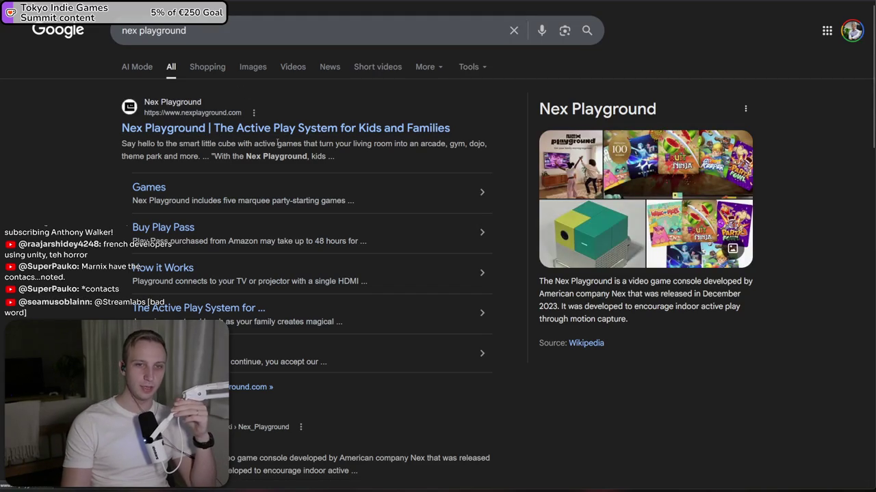
click(594, 231)
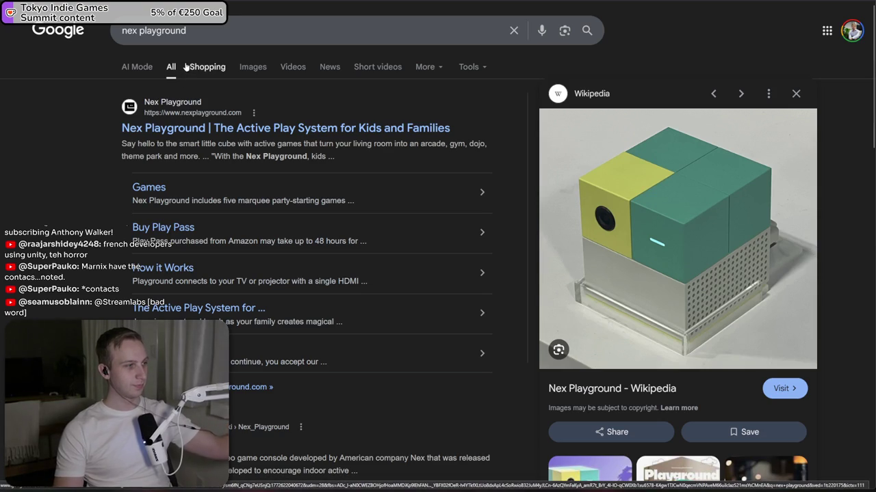
click(242, 66)
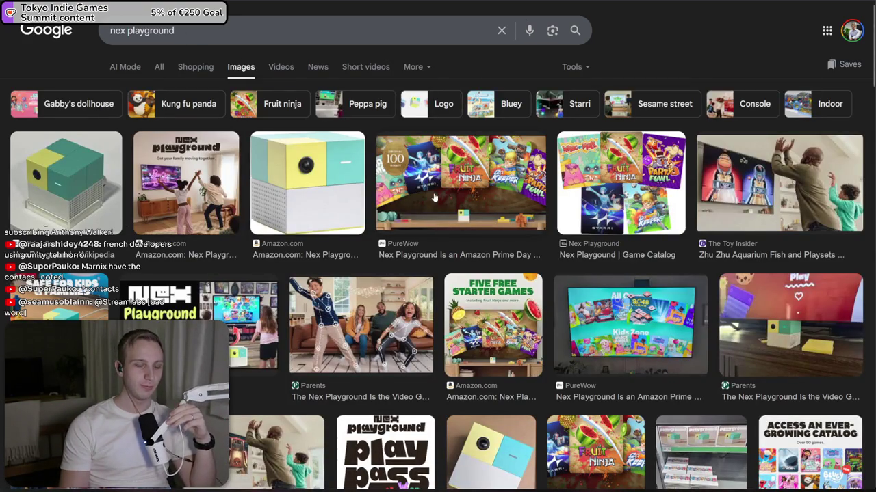
click(293, 215)
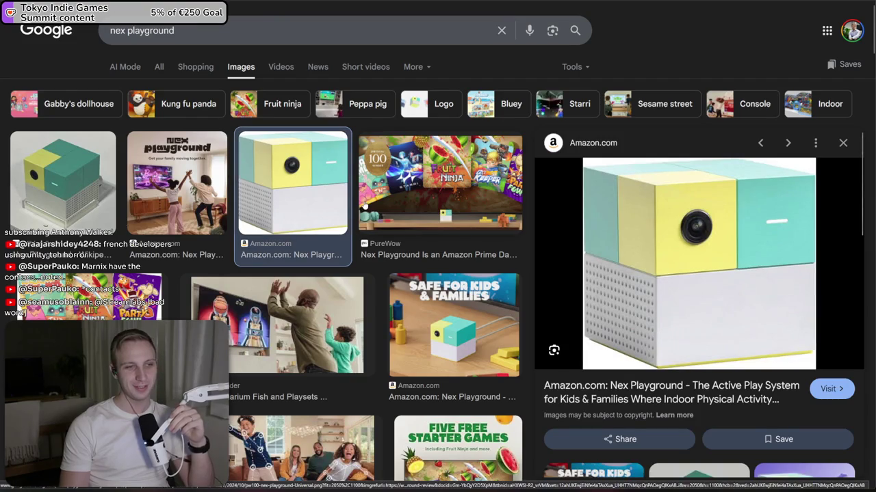
click(395, 188)
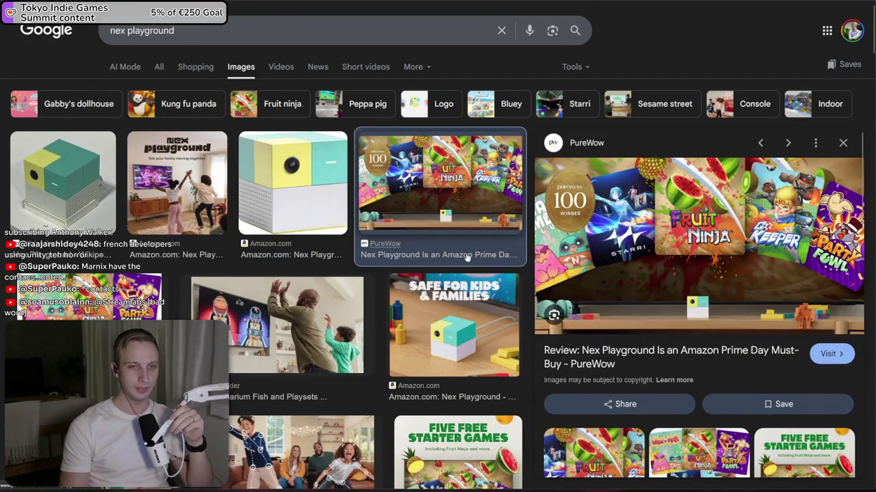
scroll(467, 254, down, 2)
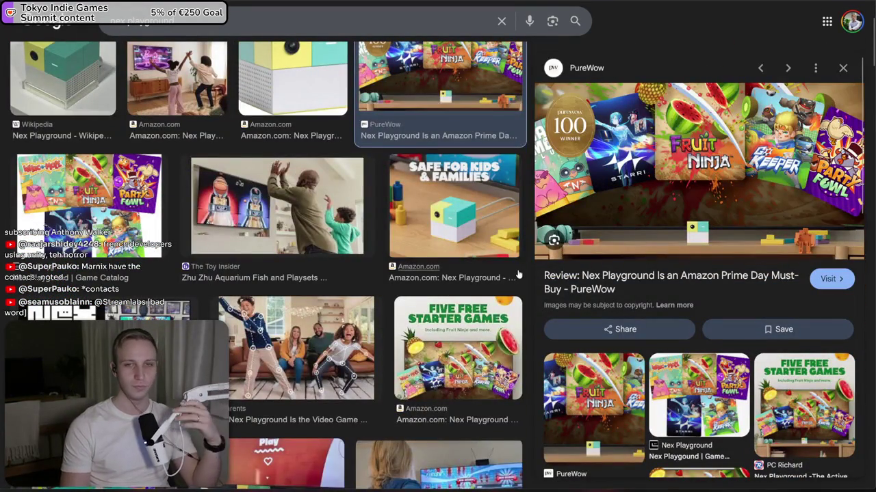
scroll(48, 162, up, 2)
- Preview the Wikipedia cube photo again, then return to the Unity editor
click(48, 162)
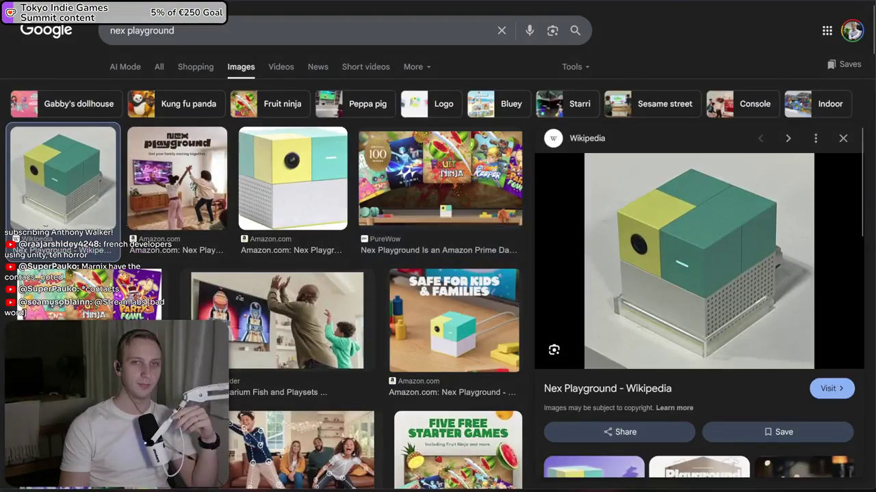
key(ctrl+Tab)
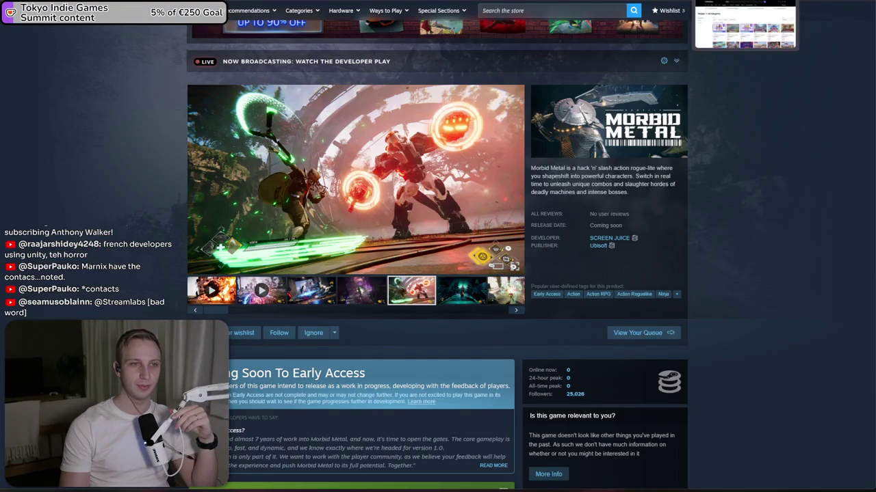
key(alt+Tab)
scroll(137, 81, up, 3)
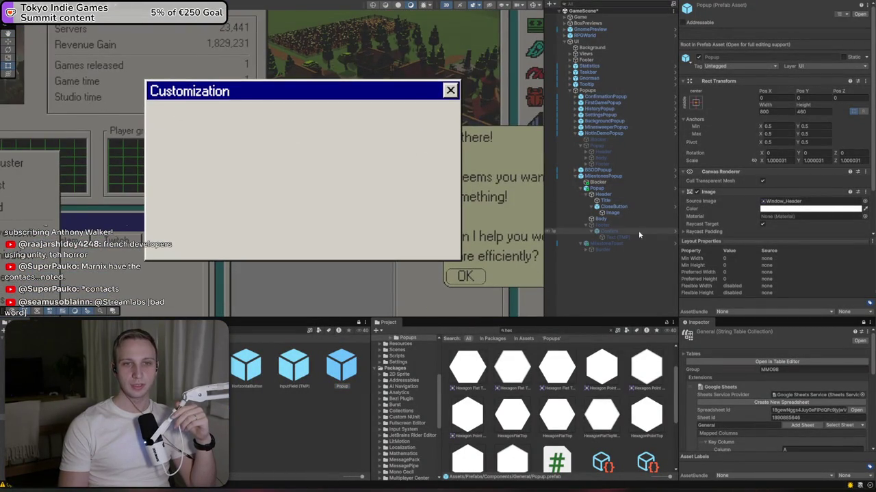
- Select the popup's Title and link its localized string to Generic/achievements
click(606, 200)
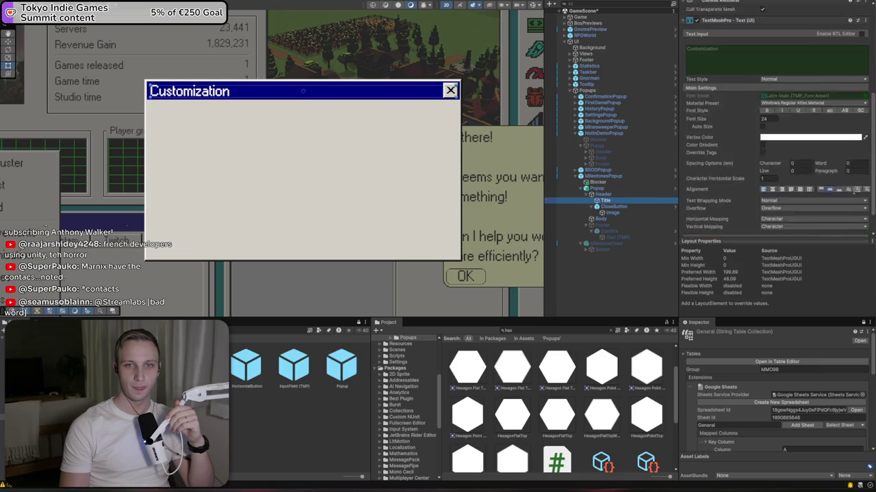
scroll(810, 39, up, 3)
click(792, 64)
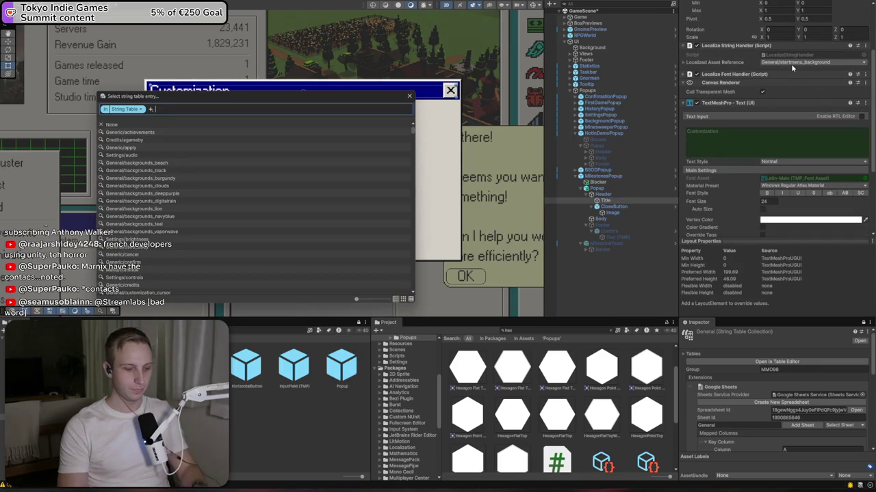
text(achiev)
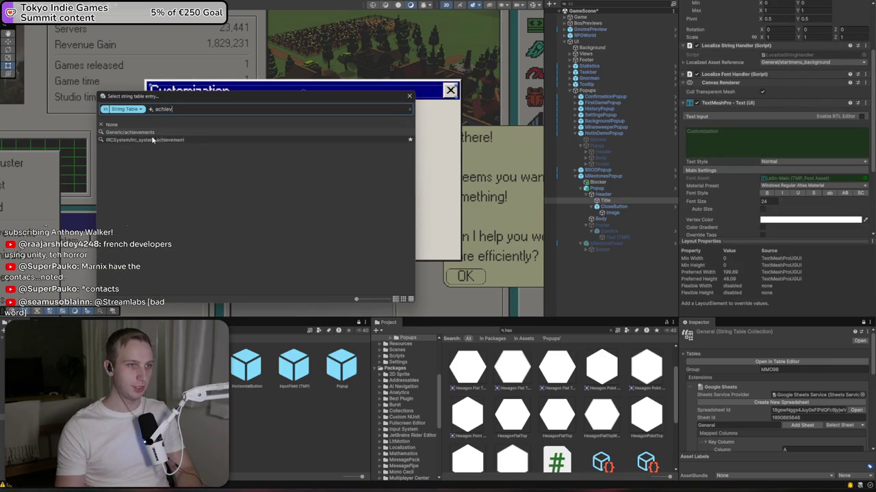
click(149, 133)
- Clear the Title's string entry and search 'achieve' for the milestones title string
scroll(148, 133, down, 3)
scroll(87, 186, up, 2)
scroll(109, 174, up, 1)
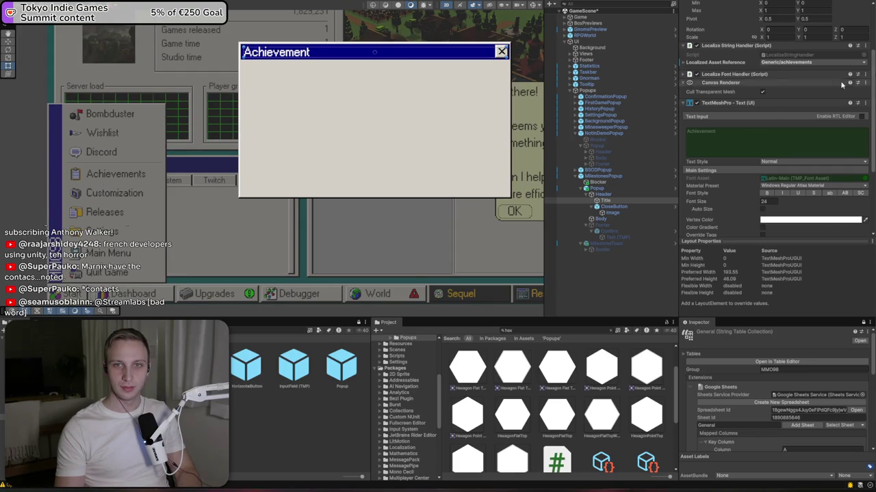
click(863, 63)
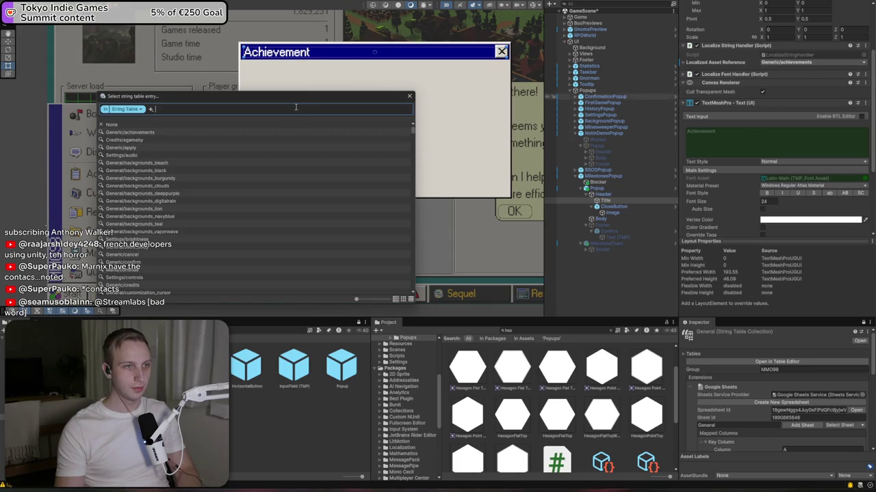
click(228, 126)
text(achieve)
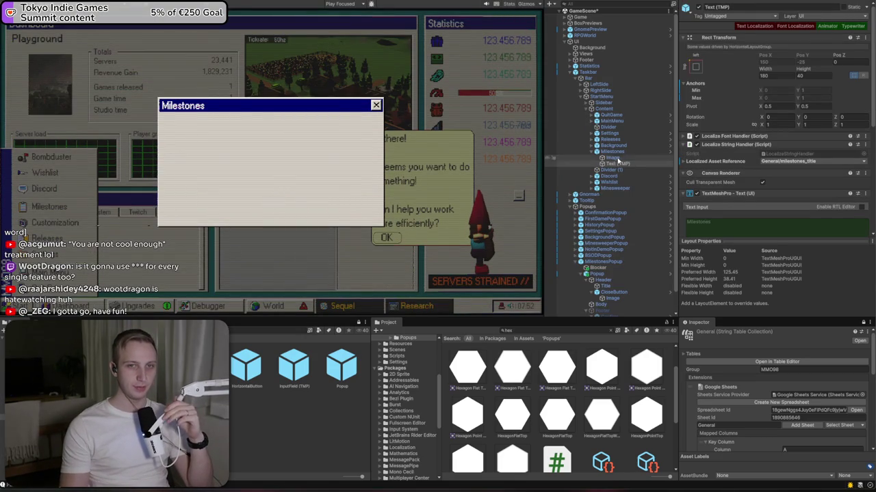
- Apply all pending Taskbar overrides, including the Milestones localized string handler, to its prefab
click(587, 72)
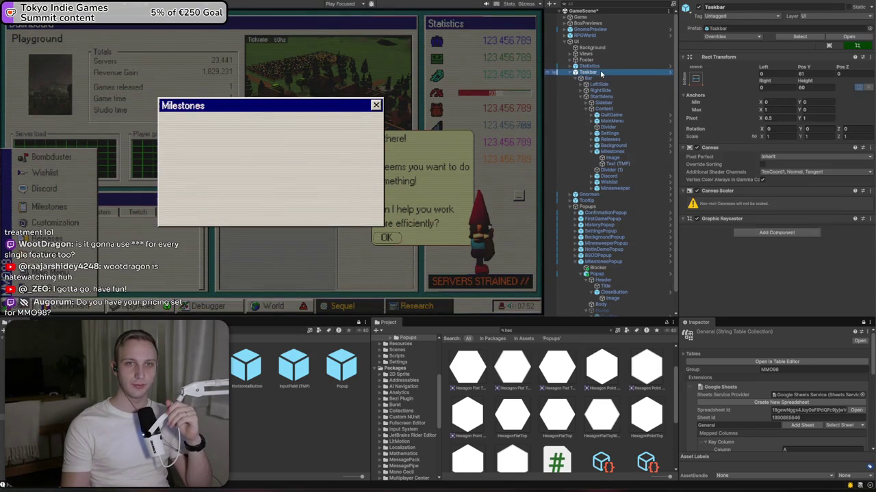
click(714, 37)
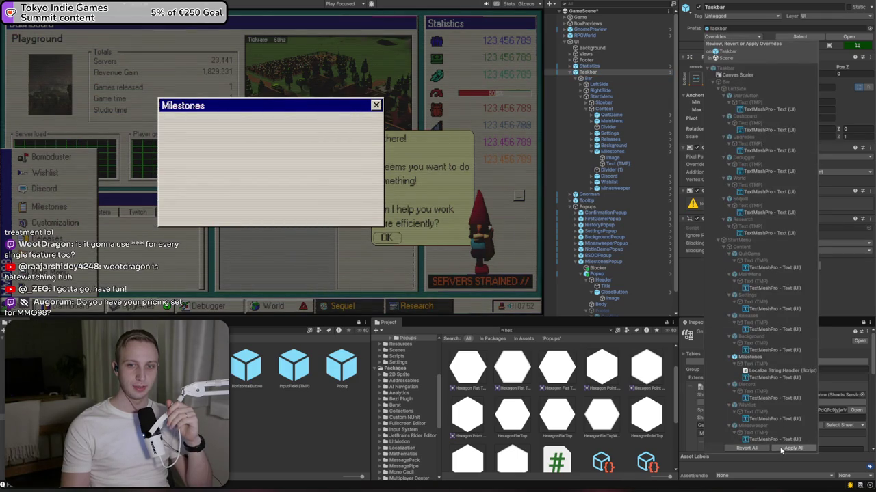
click(777, 448)
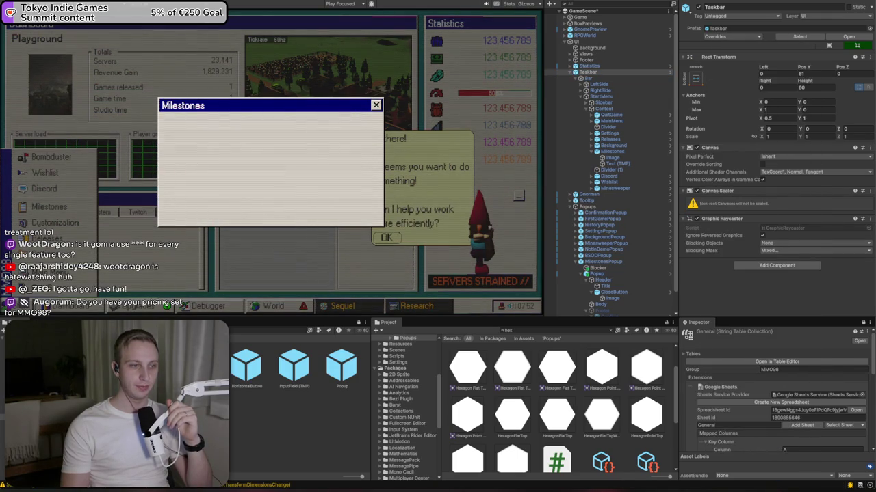
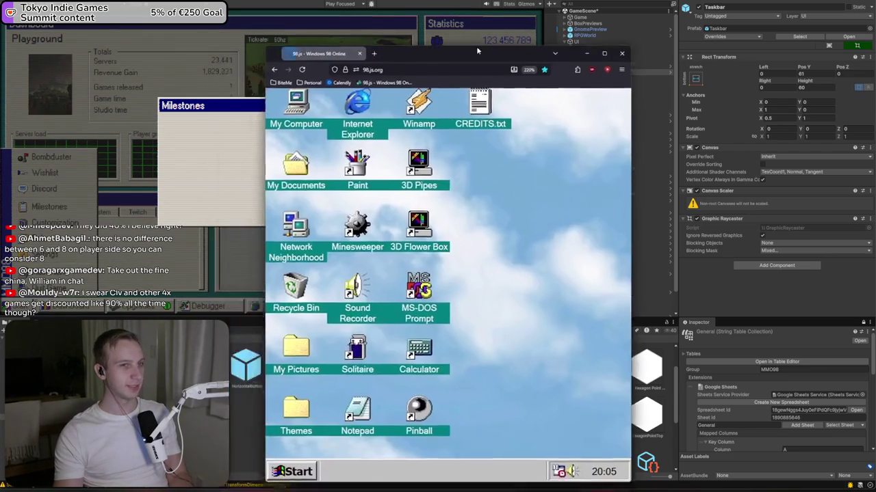
- Move the 98.js browser window and maximize it so the Windows 98 desktop fills the screen
drag(476, 46, 413, 162)
double_click(424, 164)
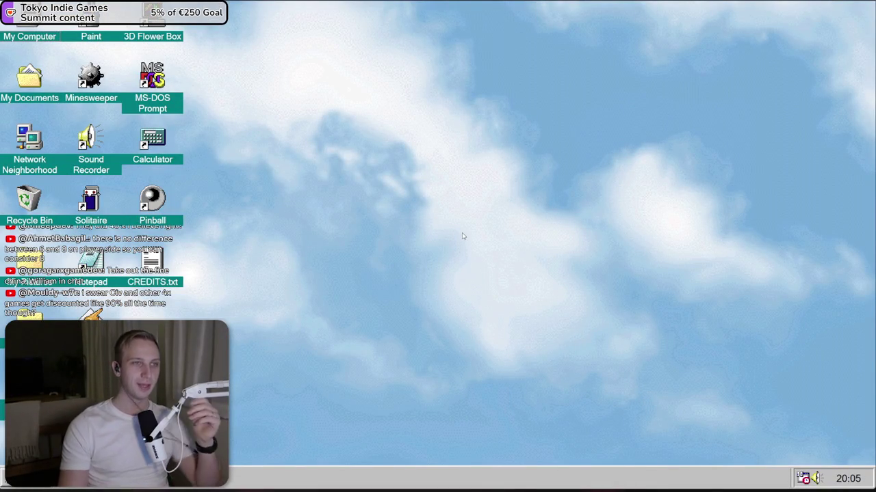
- Select CREDITS.txt, box-select groups of desktop icons, and try the Start menu with the Windows key
click(152, 263)
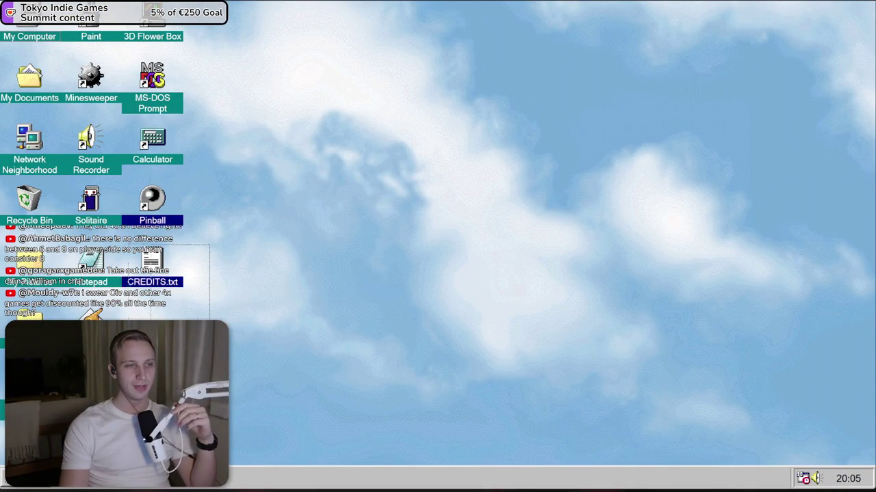
mouse_move(261, 338)
mouse_down()
mouse_move(137, 286)
mouse_move(147, 316)
mouse_up()
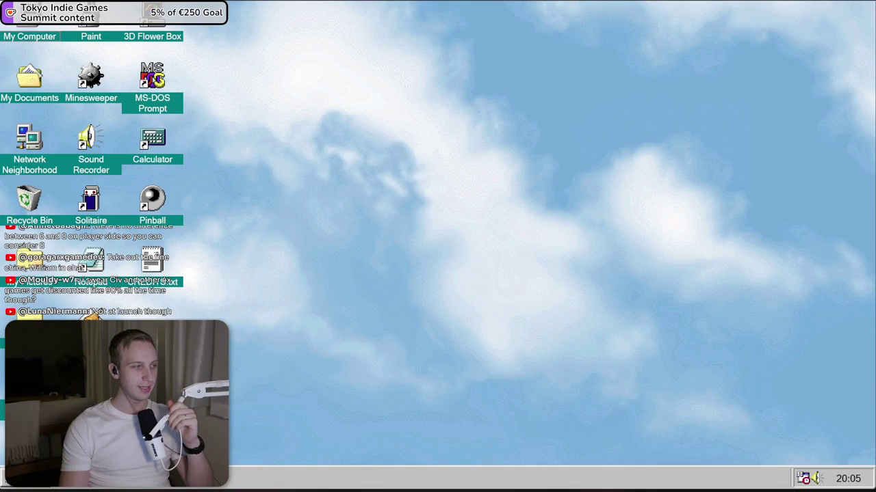
click(152, 263)
click(188, 315)
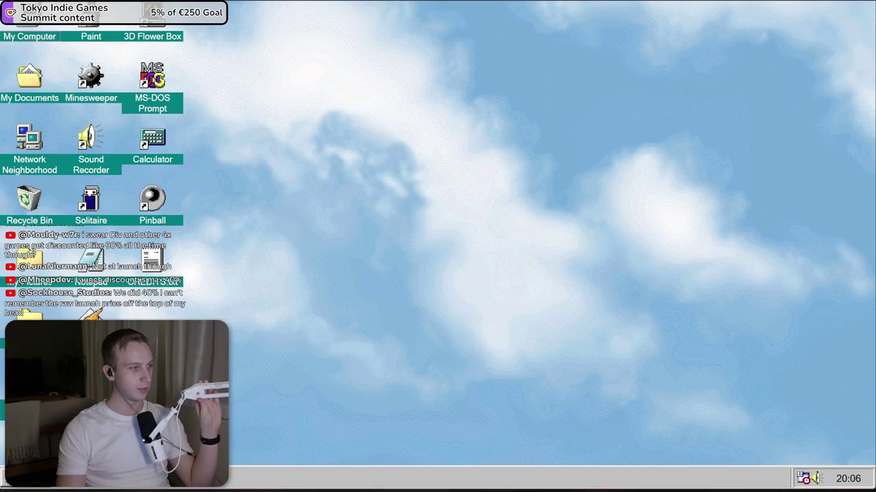
mouse_move(240, 431)
mouse_down()
mouse_move(58, 92)
mouse_move(7, 27)
mouse_up()
mouse_move(326, 35)
mouse_down()
mouse_move(326, 69)
mouse_move(120, 456)
mouse_up()
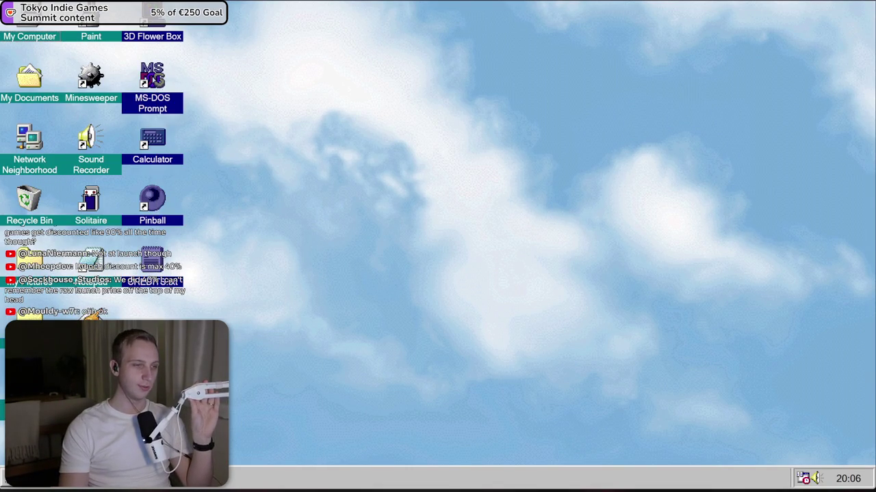
click(120, 455)
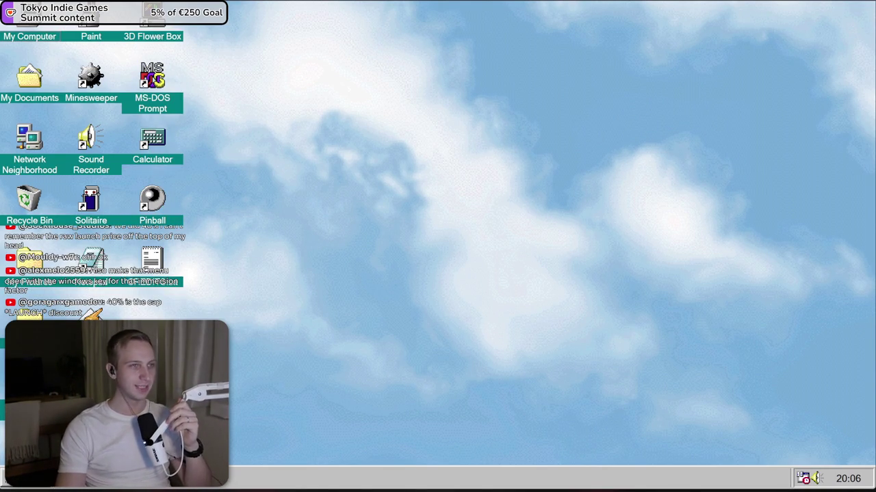
key(super)
key(super)
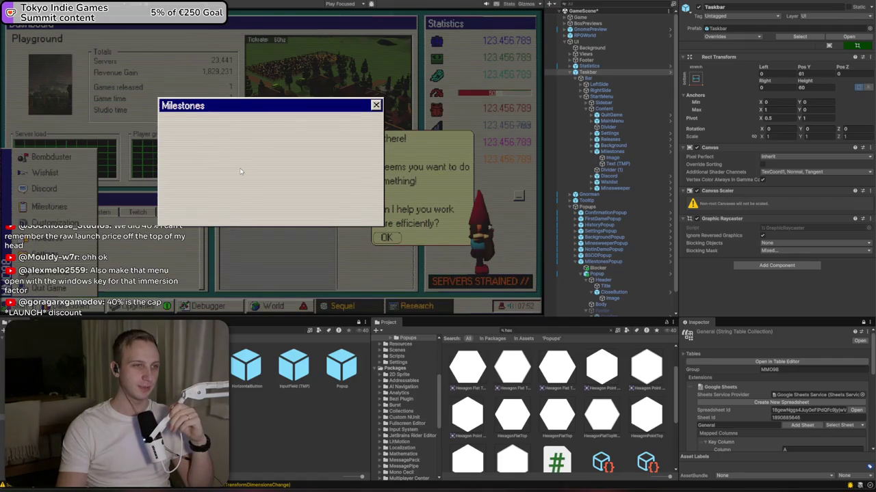
- Select the Popup object under MilestonesPopup and frame it in the Scene view
click(601, 273)
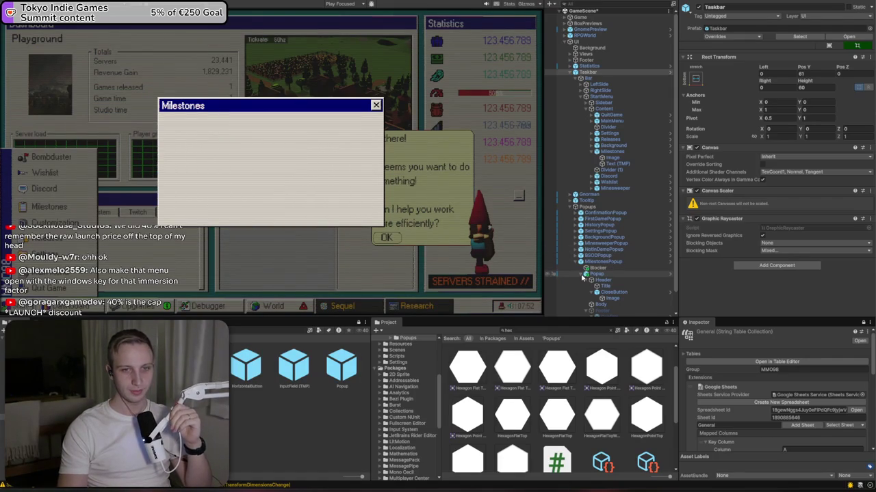
click(731, 9)
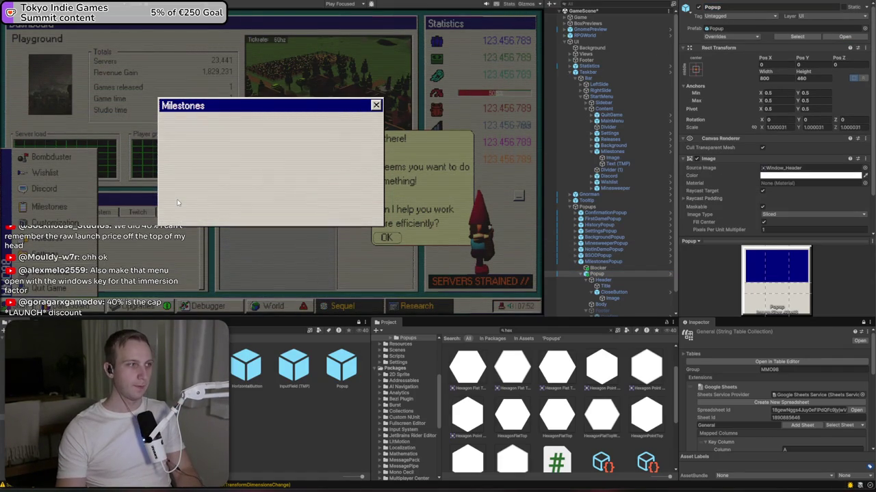
scroll(177, 203, up, 2)
scroll(177, 203, up, 1)
scroll(606, 251, down, 1)
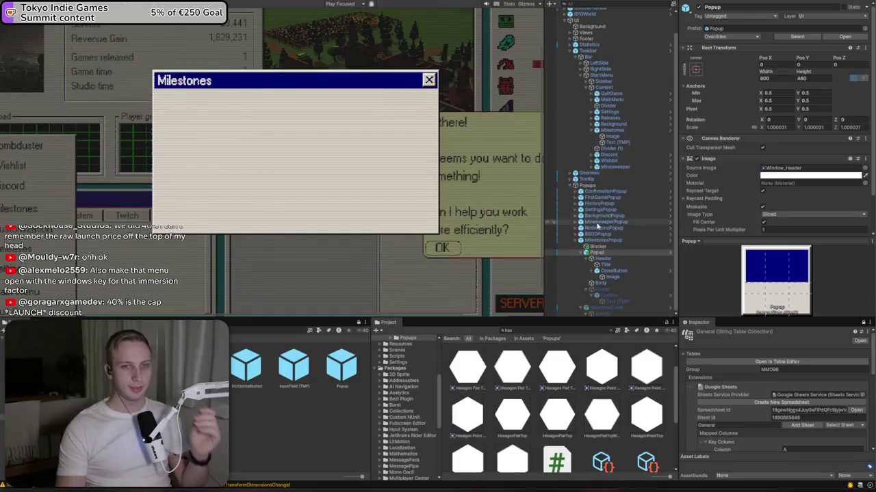
click(607, 253)
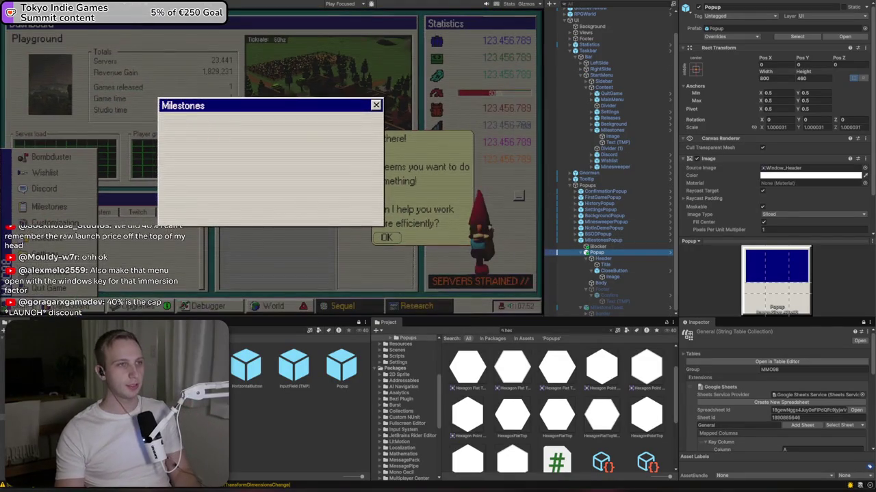
double_click(602, 252)
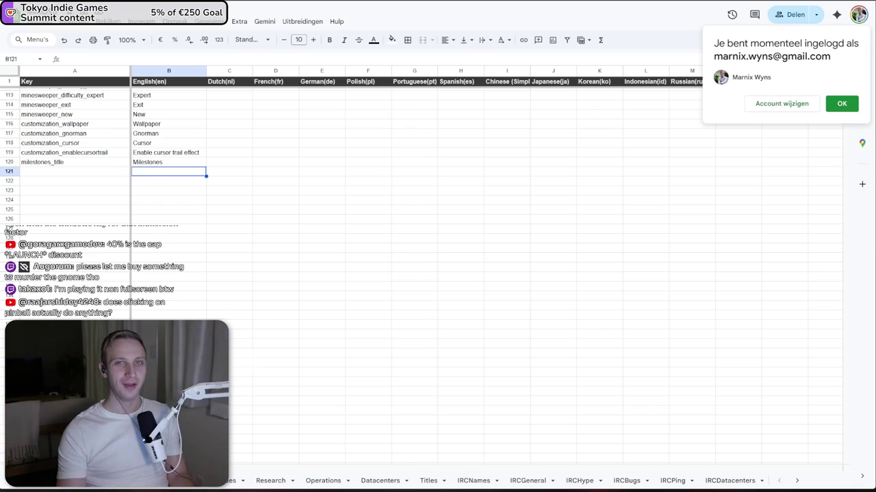
- Switch to the full-screen Windows 98 desktop and launch 3D Pinball
key(ctrl+l)
key(alt+Tab)
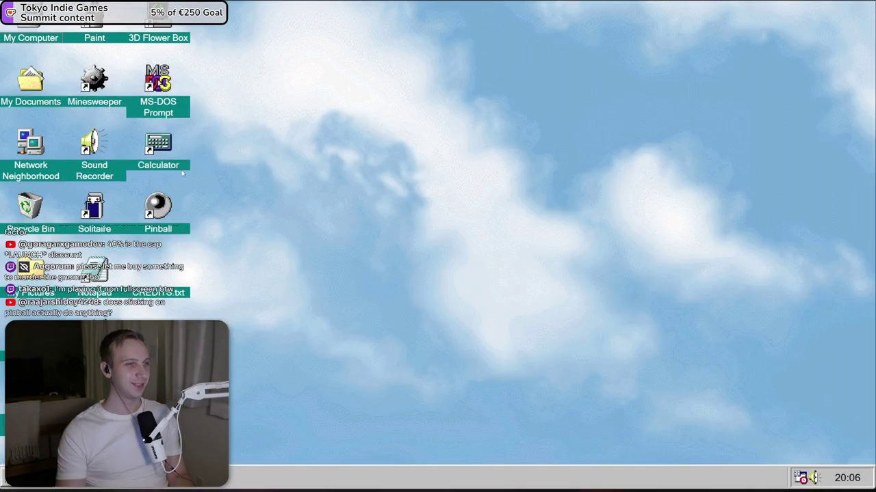
double_click(165, 209)
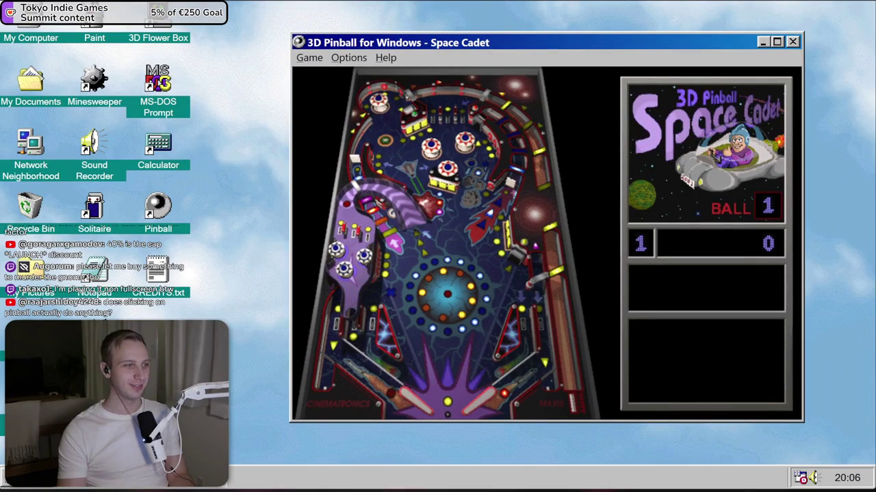
- Look through Pinball's Options, start a new game with F2, and browse the Help entries
click(348, 58)
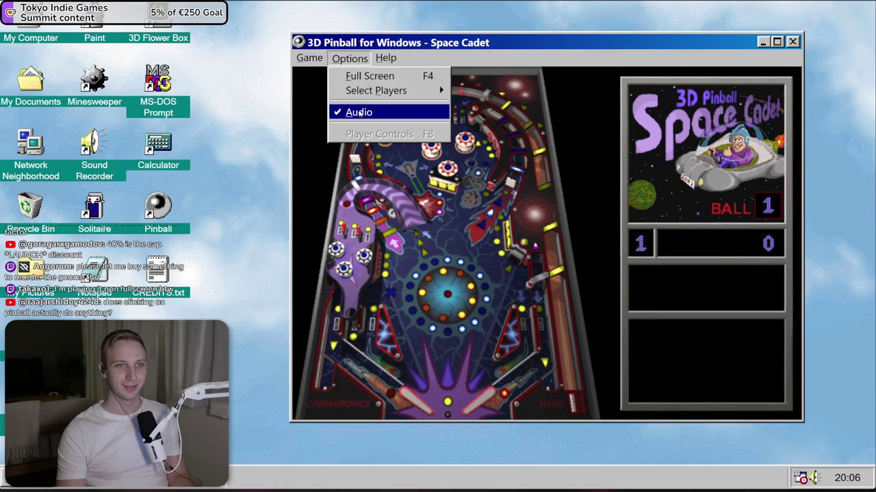
click(583, 214)
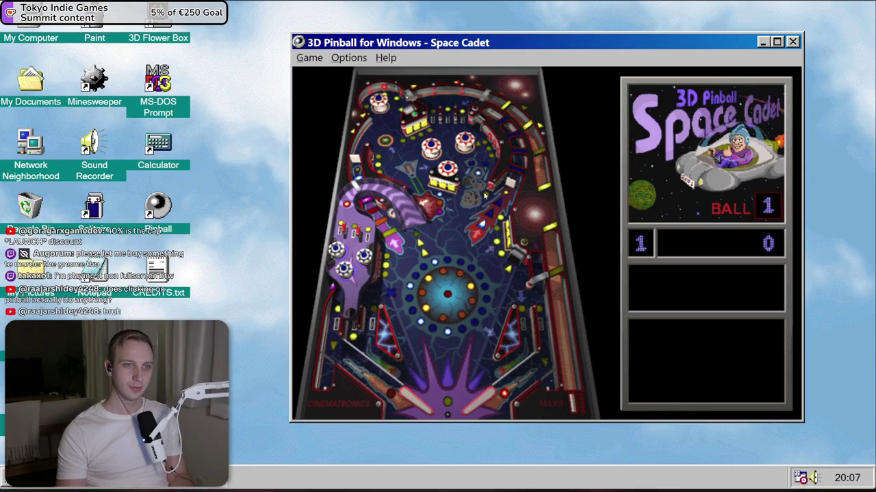
key(F2)
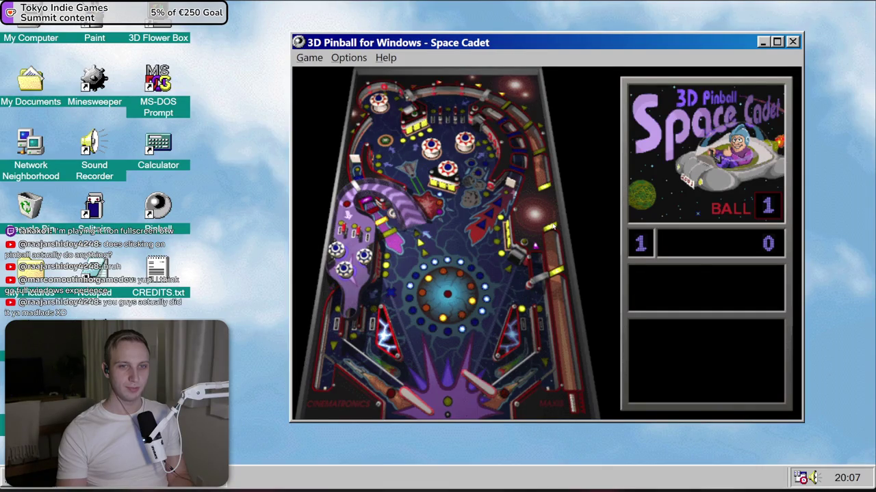
click(340, 59)
mouse_move(306, 64)
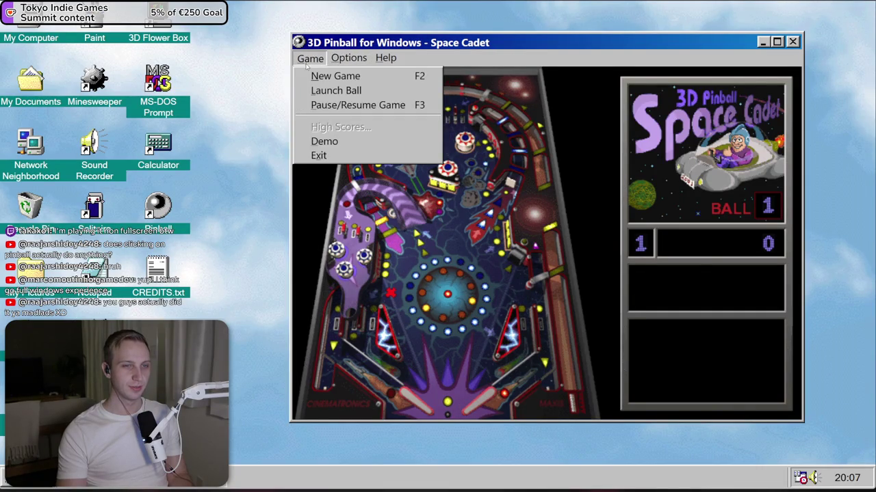
mouse_move(386, 58)
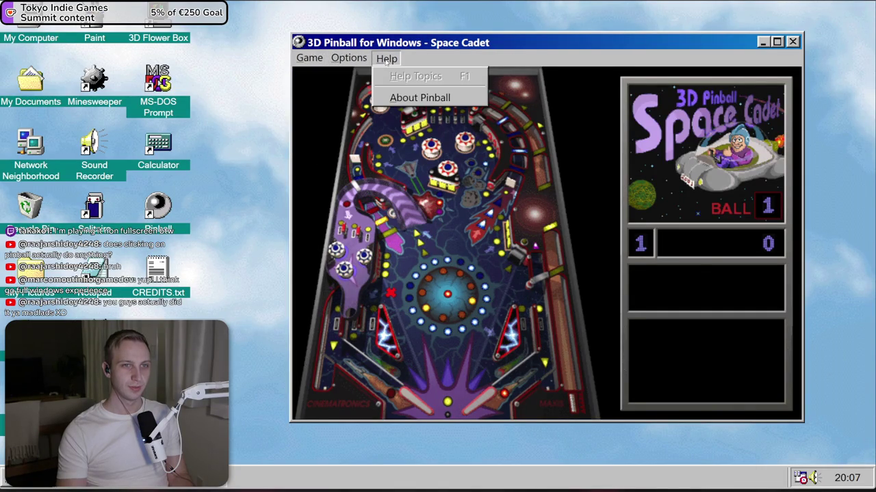
click(388, 99)
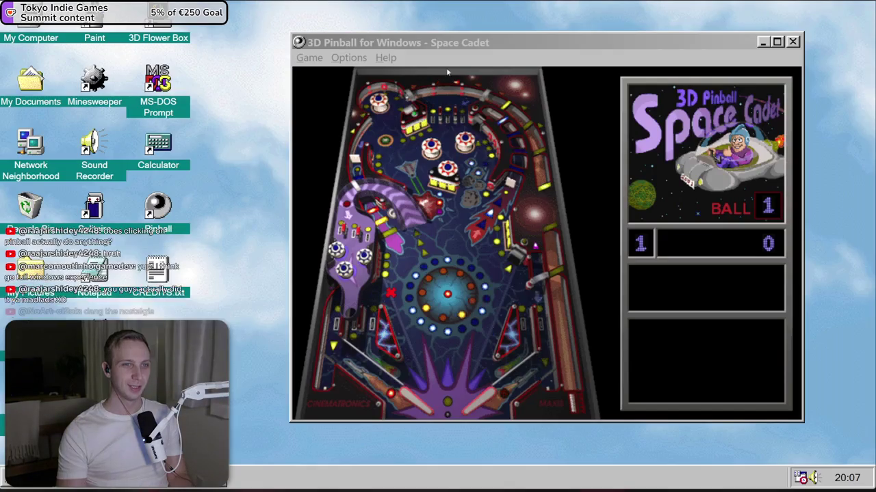
click(381, 220)
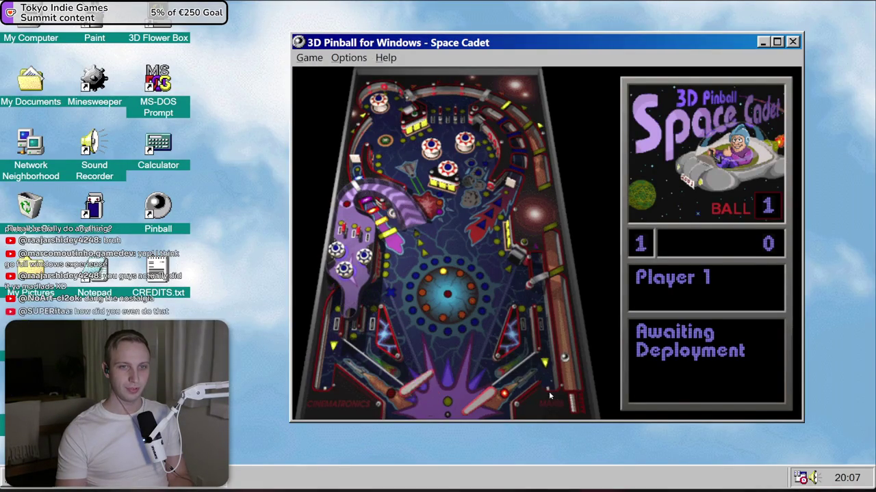
- Launch the ball with Space and play the round using the Z and / flippers
key(space)
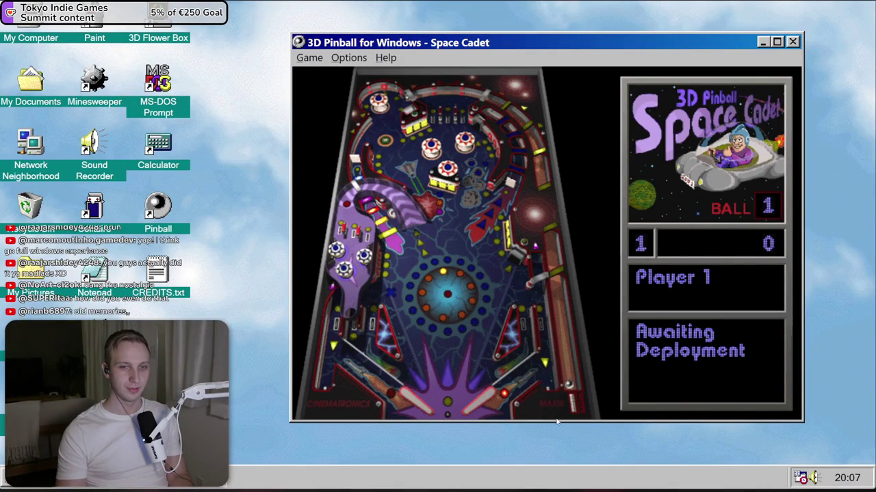
key(slash)
key(z)
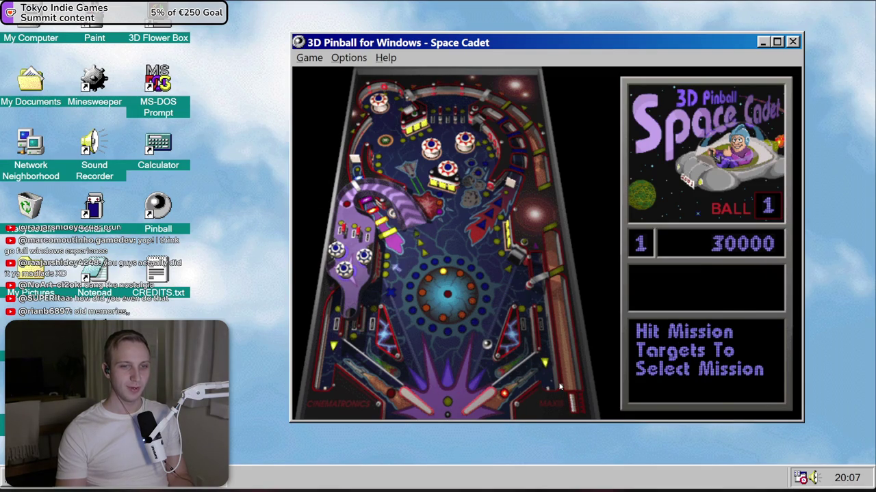
key(slash)
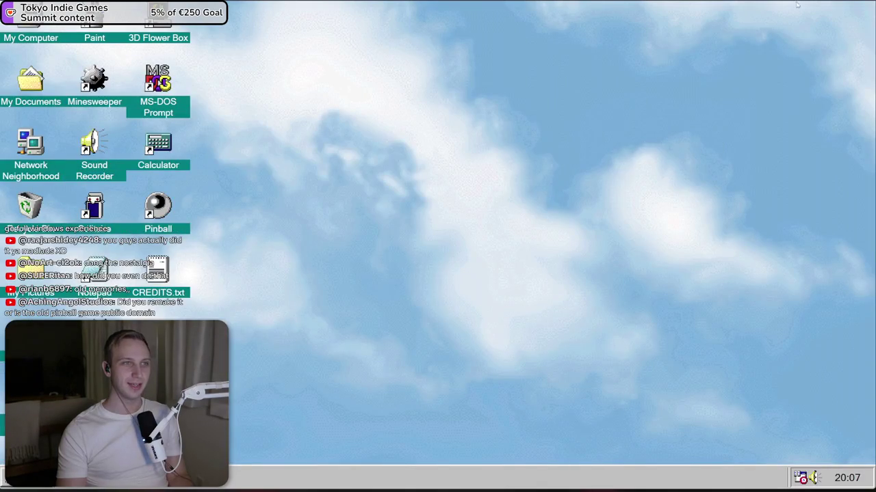
- Exit browser full-screen, move the window over the Unity editor, and restore full-screen with F11
click(796, 4)
key(F11)
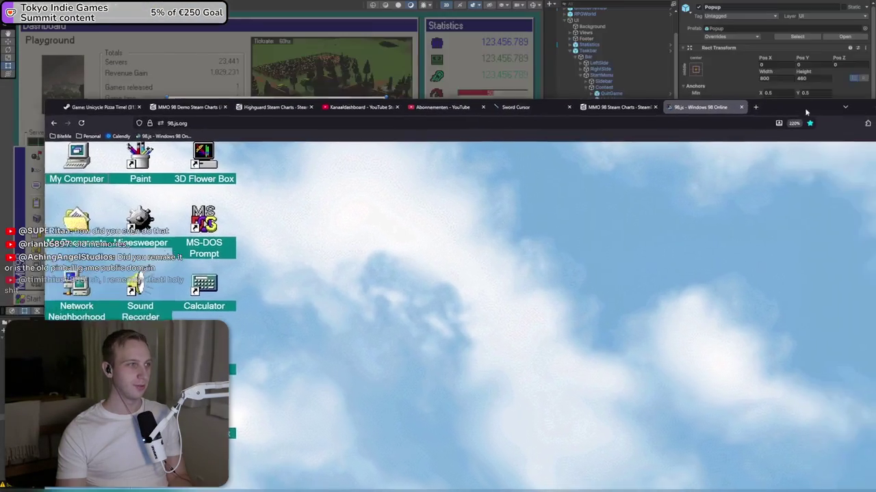
drag(778, 121, 441, 150)
key(F11)
right_click(440, 152)
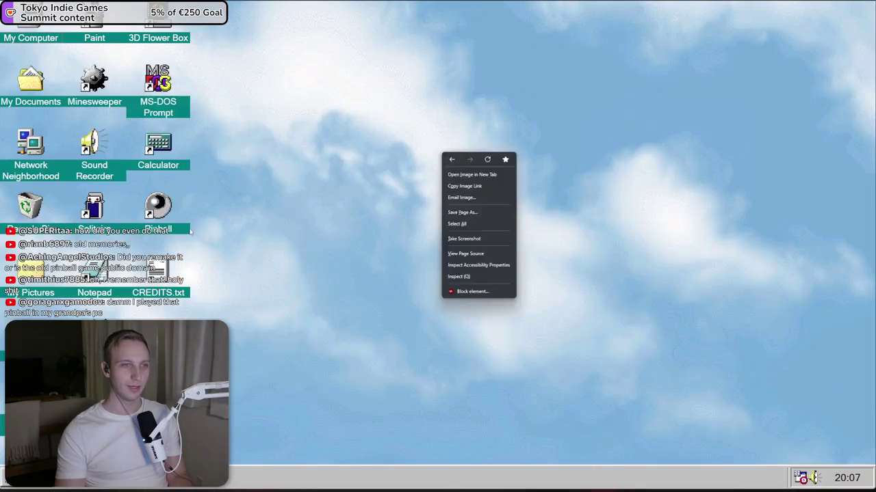
key(Escape)
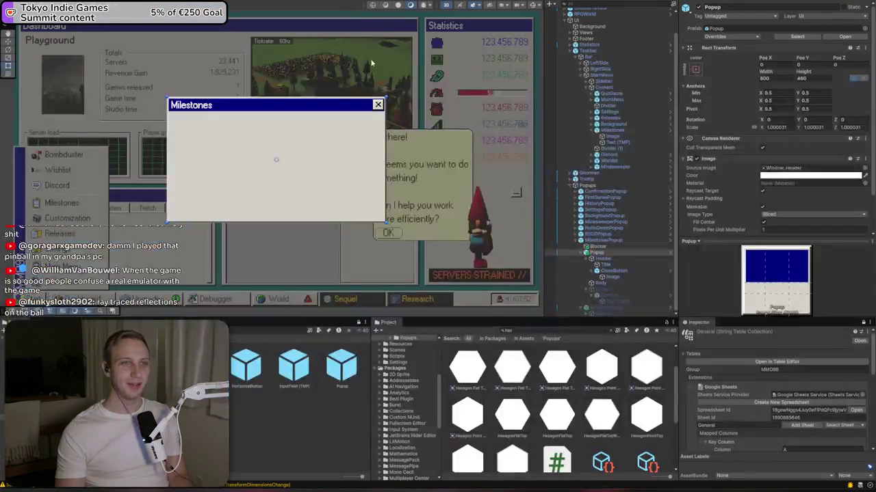
ctrl+click(600, 246)
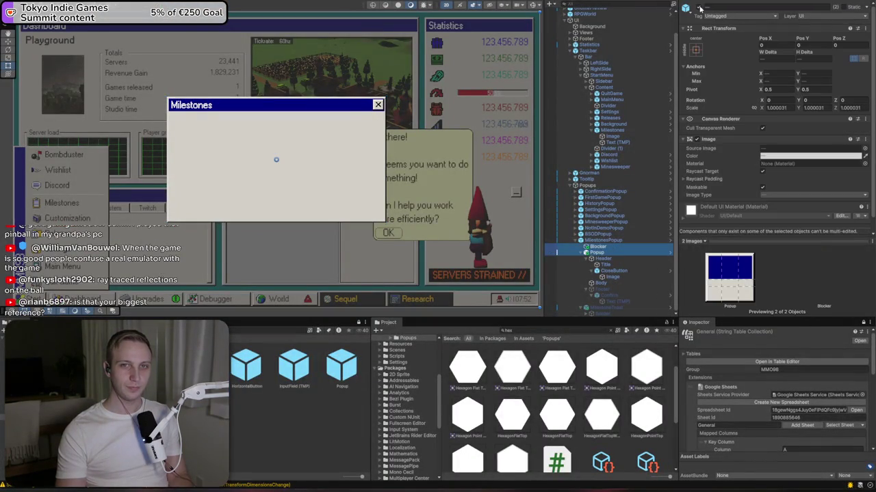
key(alt+shift+a)
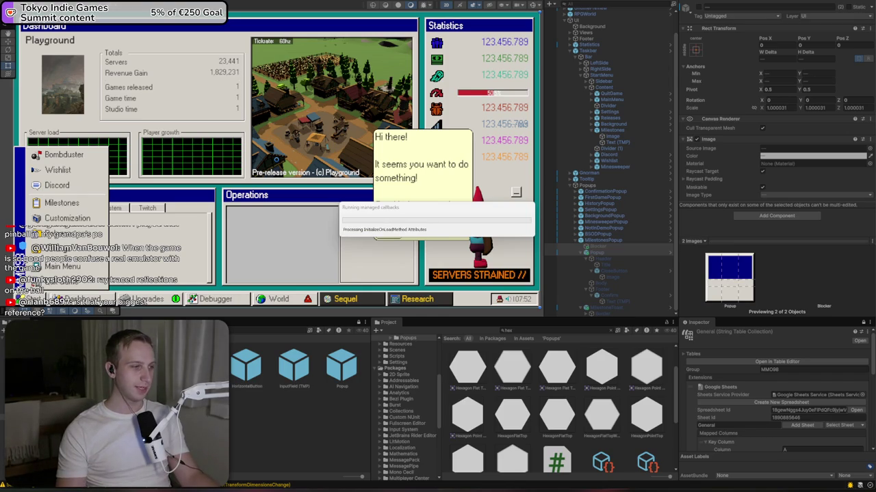
key(alt+Tab)
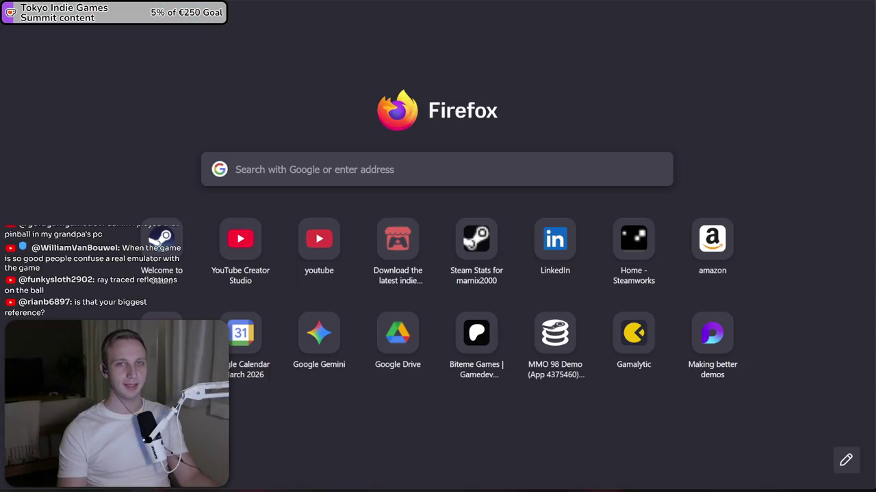
- Open the reddit post about 98.css in Firefox and follow it to the jdan.github.io/98.css docs
key(ctrl+l)
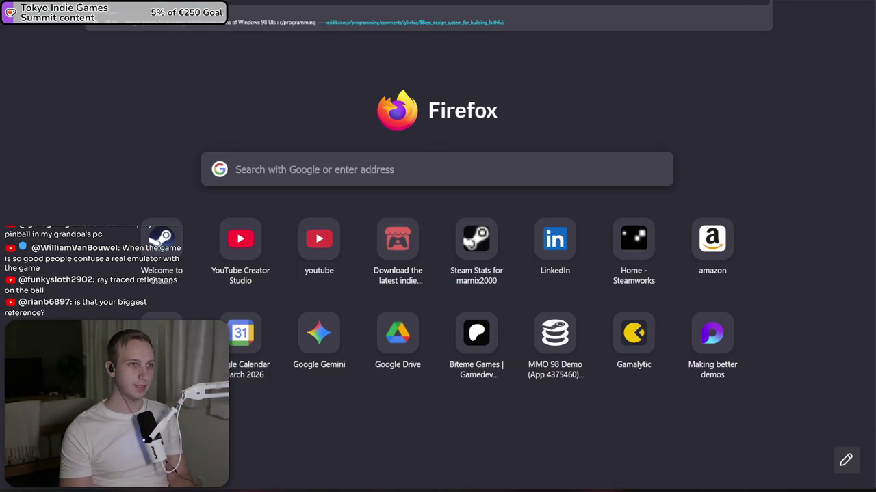
key(Return)
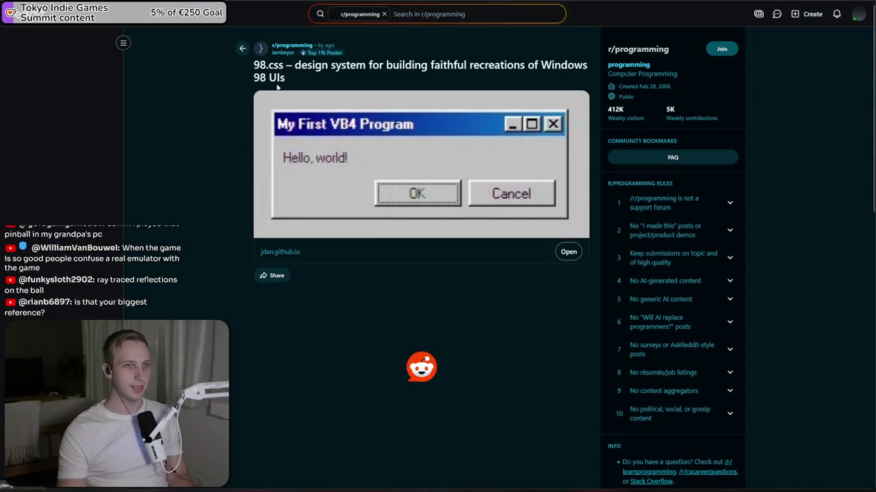
key(alt+Tab)
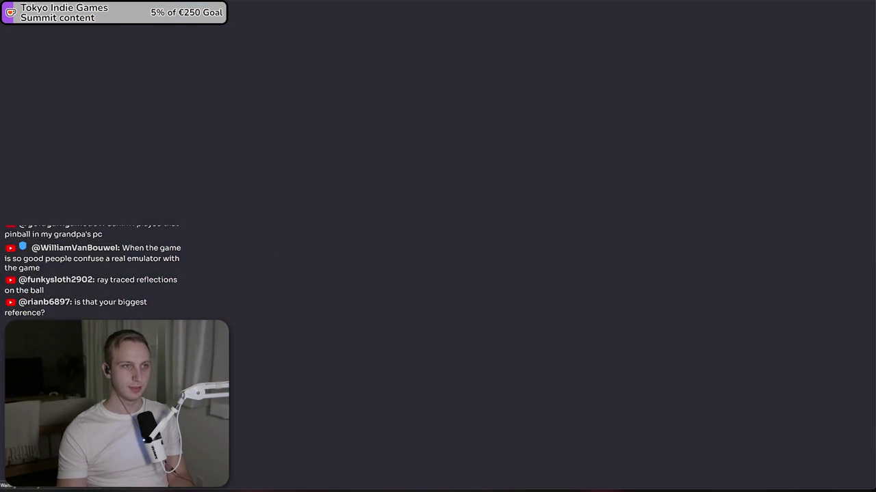
- Scroll the 98.css docs down to the Tabs section, then start the Unity game to reach Studios
scroll(298, 110, down, 5)
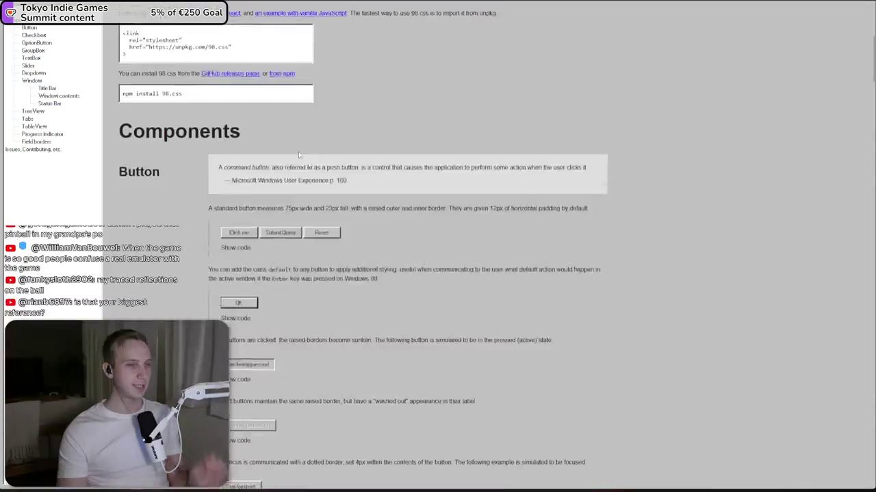
scroll(298, 155, down, 15)
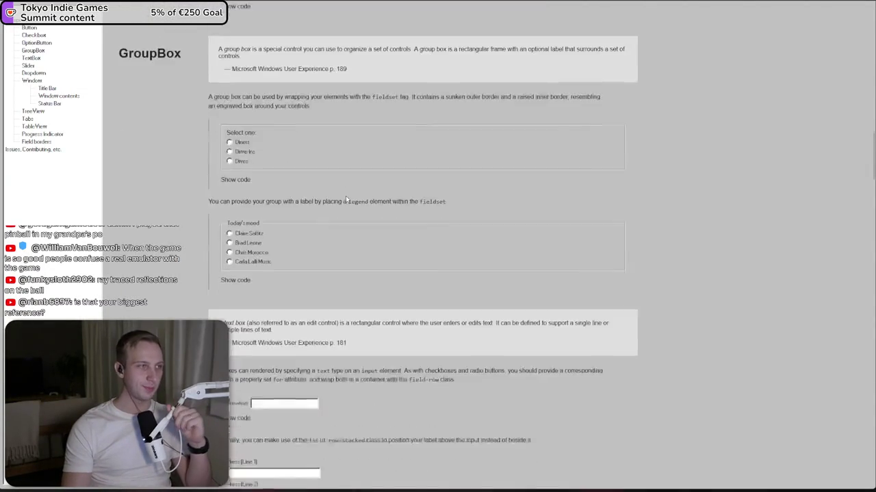
scroll(346, 199, down, 15)
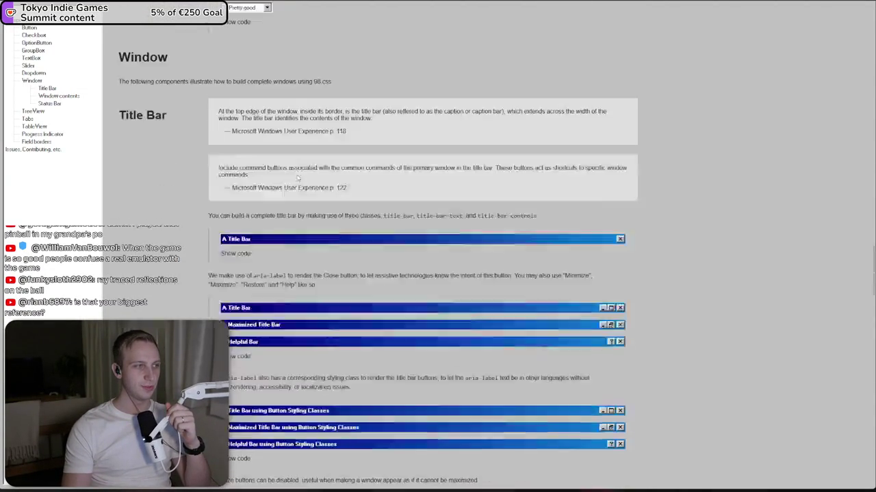
scroll(297, 177, down, 15)
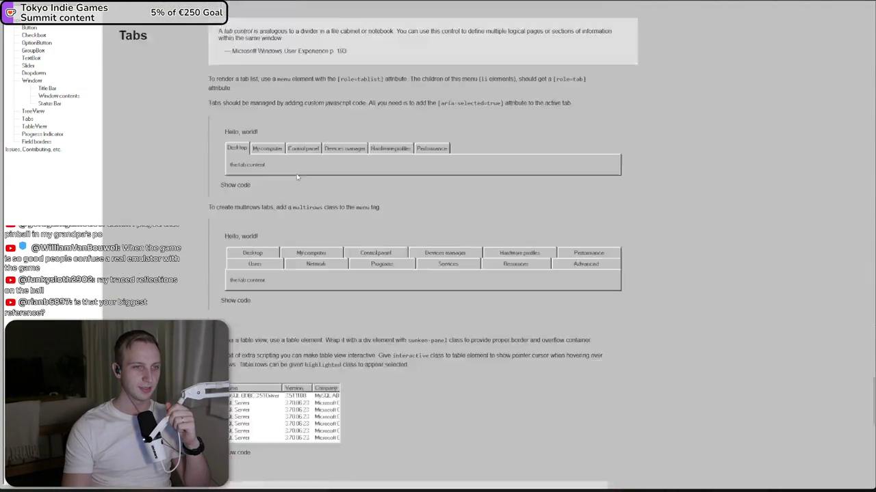
scroll(297, 177, down, 15)
drag(231, 412, 247, 435)
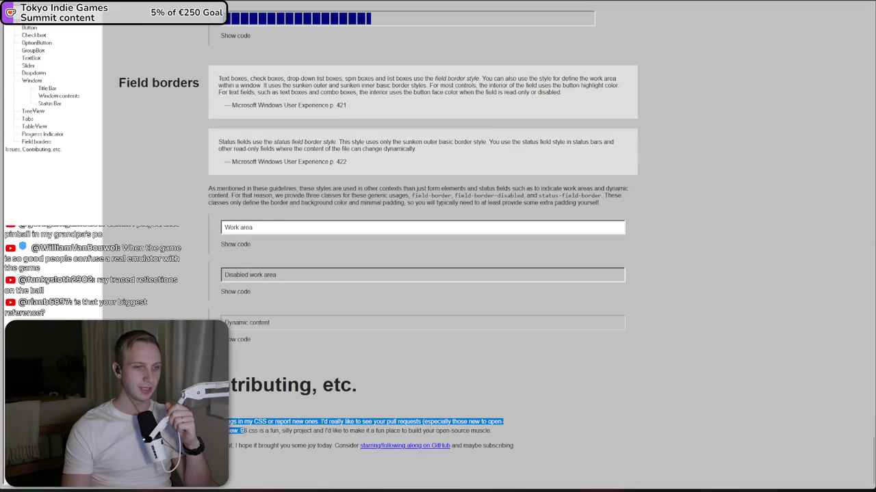
scroll(272, 330, up, 5)
scroll(272, 330, down, 2)
scroll(288, 86, up, 4)
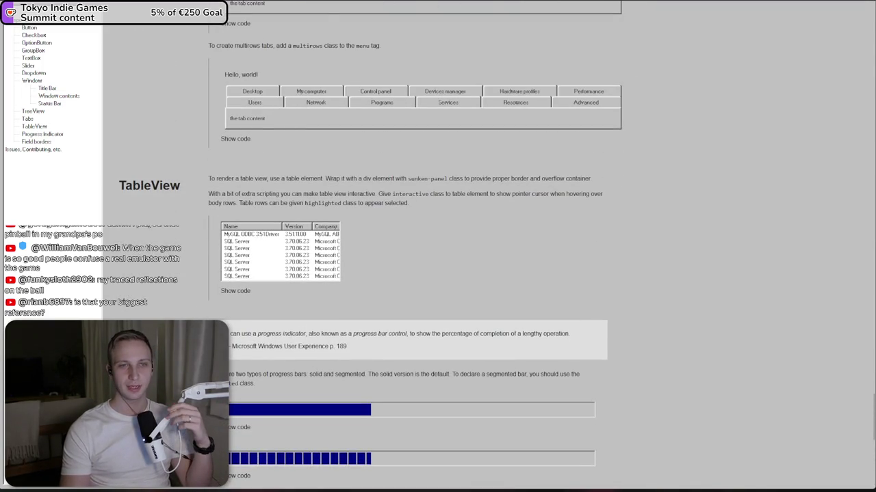
key(alt+Tab)
click(270, 150)
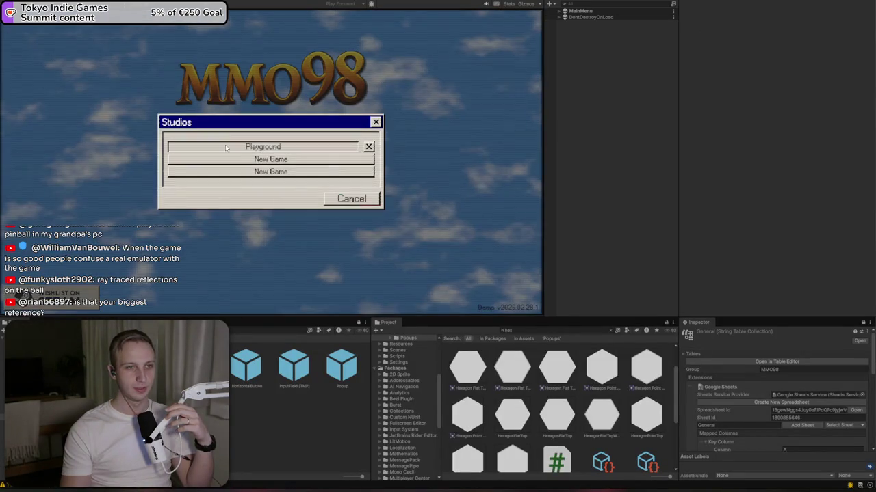
- Load the Playground studio, dismiss the gnome's tip, and launch Bombduster from the Start menu
click(225, 145)
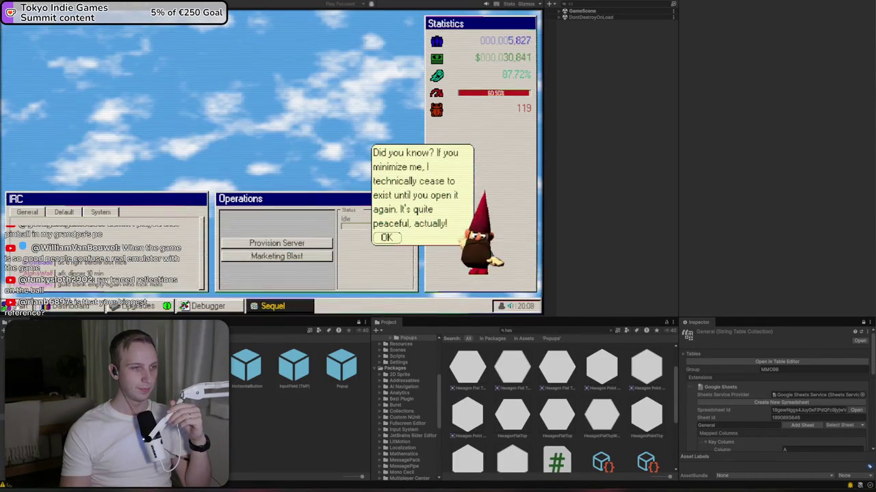
click(383, 240)
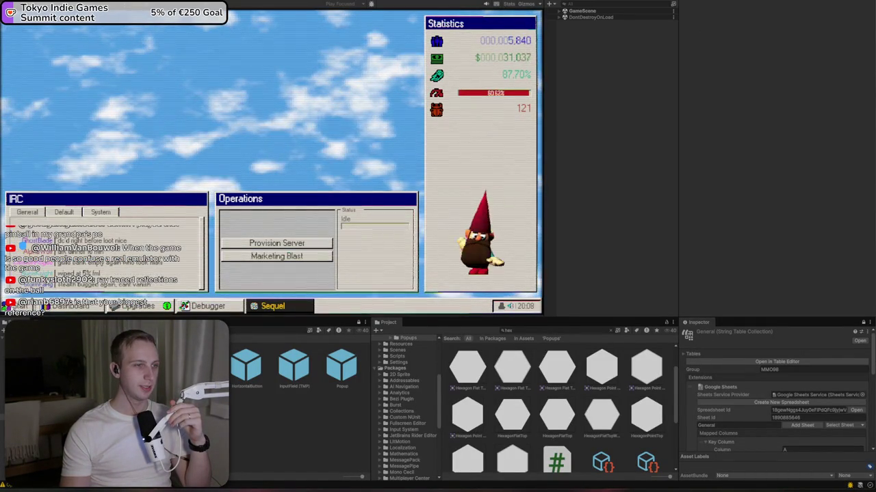
click(15, 306)
click(36, 157)
- Switch Bombduster to Advanced, then Beginner, and reveal a few cells
click(212, 87)
click(219, 113)
click(163, 38)
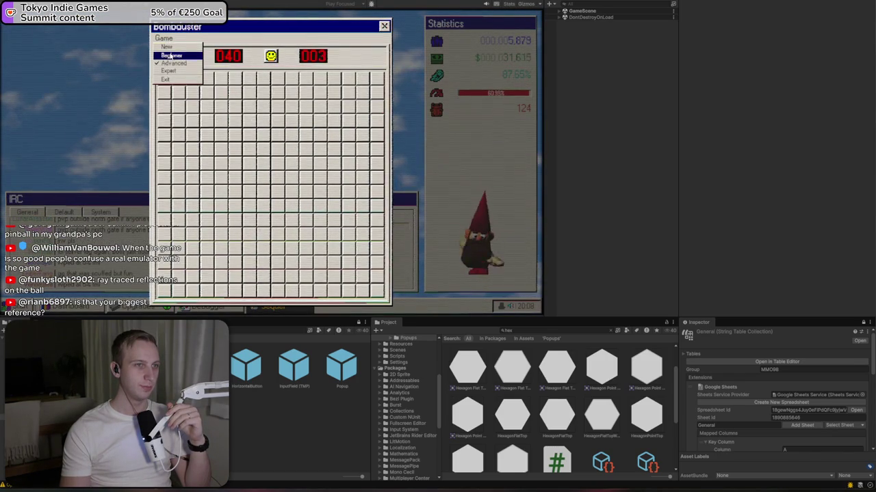
click(171, 55)
click(250, 195)
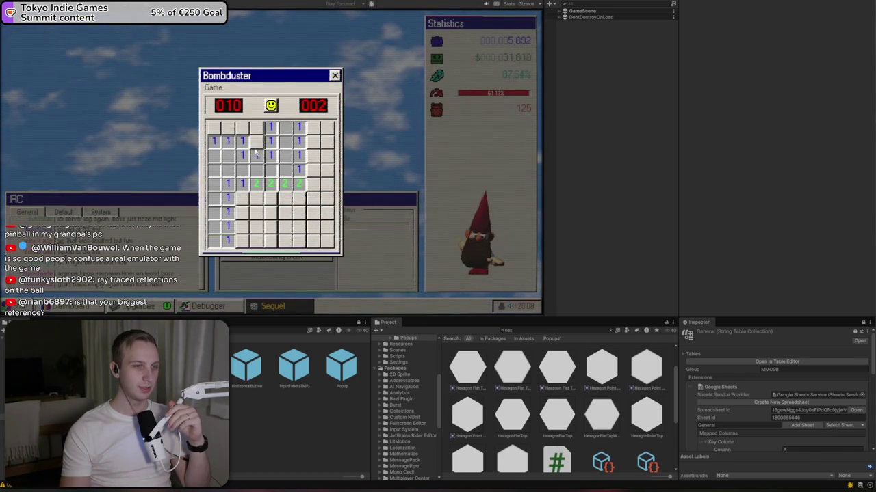
click(256, 128)
click(240, 129)
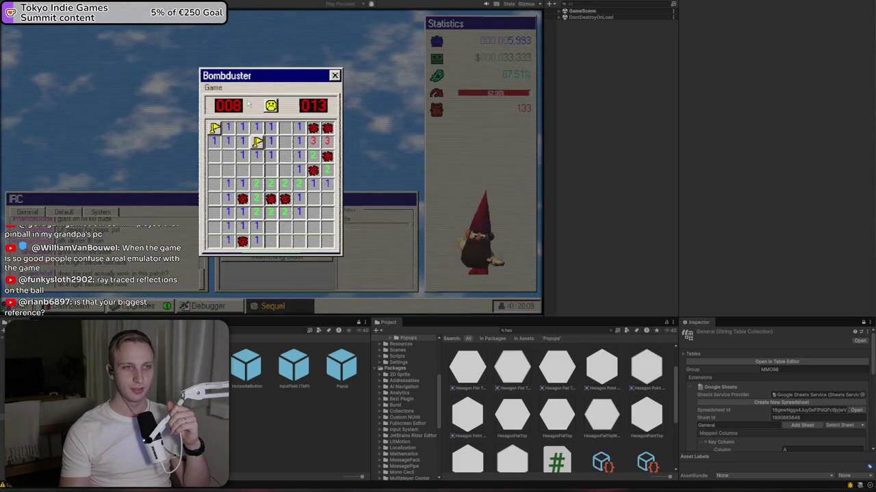
- Switch Bombduster to Advanced, then Expert, and reveal cells on the Expert board
click(212, 87)
click(219, 113)
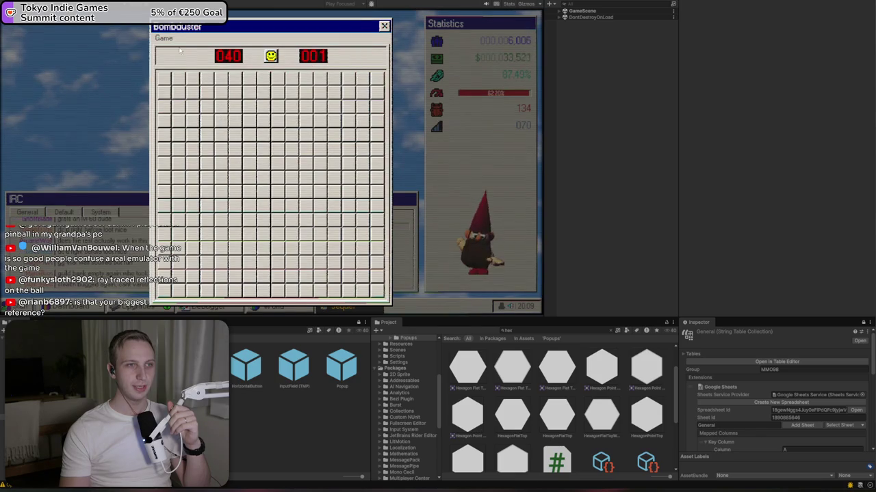
click(220, 87)
click(221, 61)
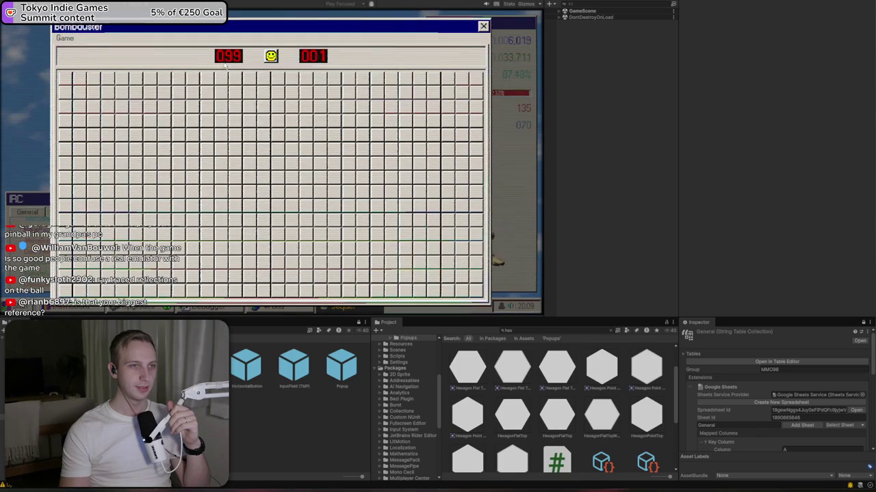
click(231, 121)
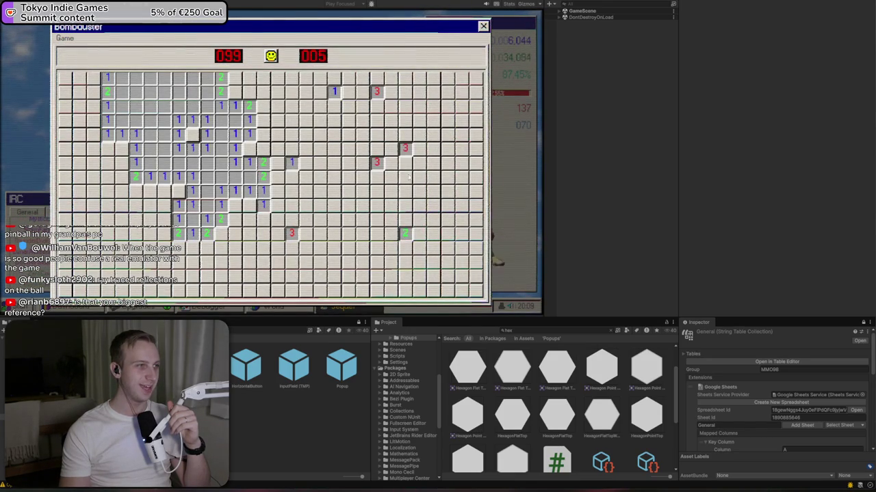
click(413, 214)
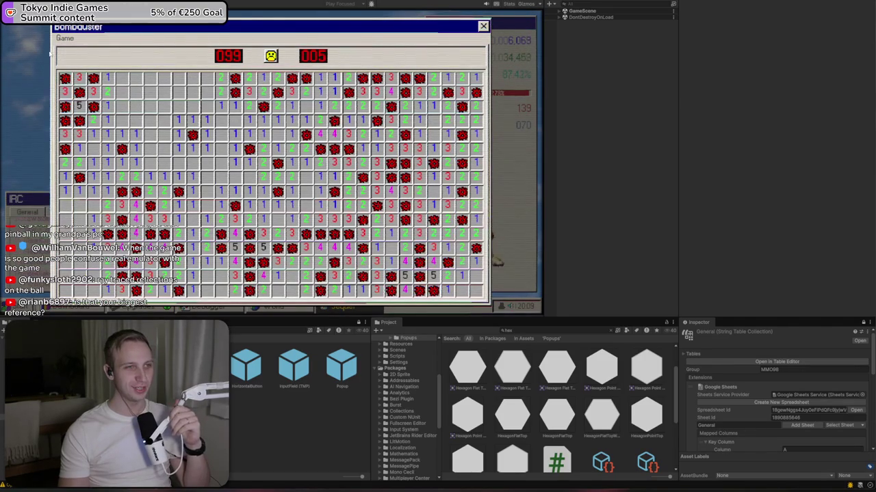
- Return to Beginner, play until losing, restart, and reset to a fresh covered board
click(65, 39)
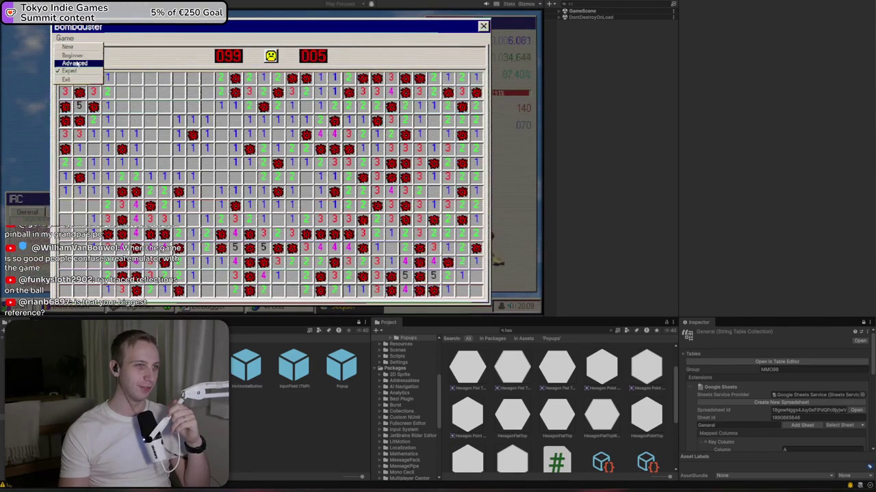
click(71, 55)
click(270, 169)
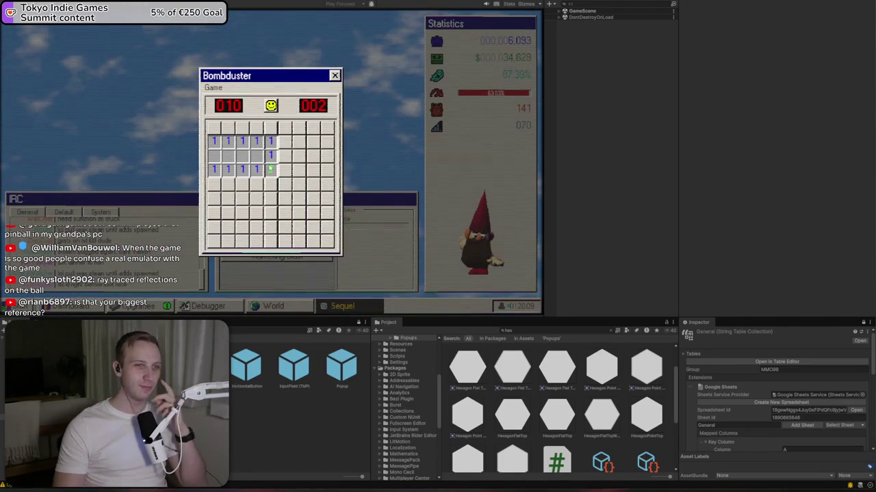
click(256, 184)
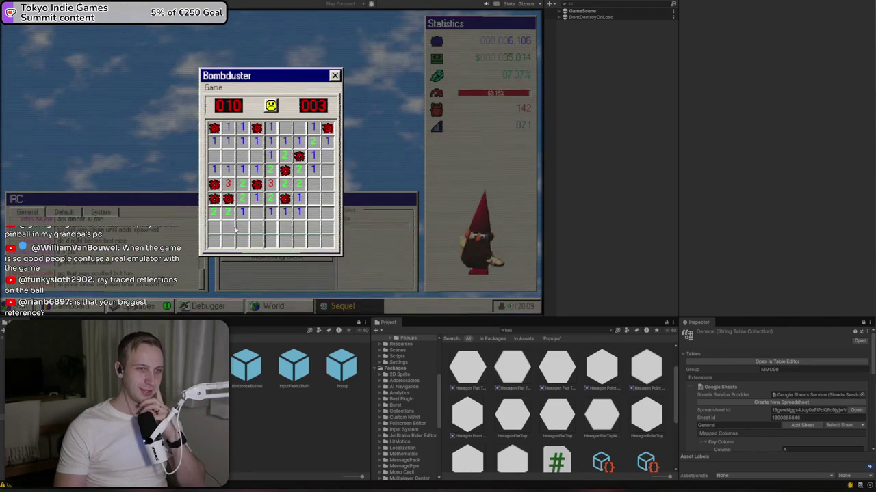
click(270, 105)
click(264, 157)
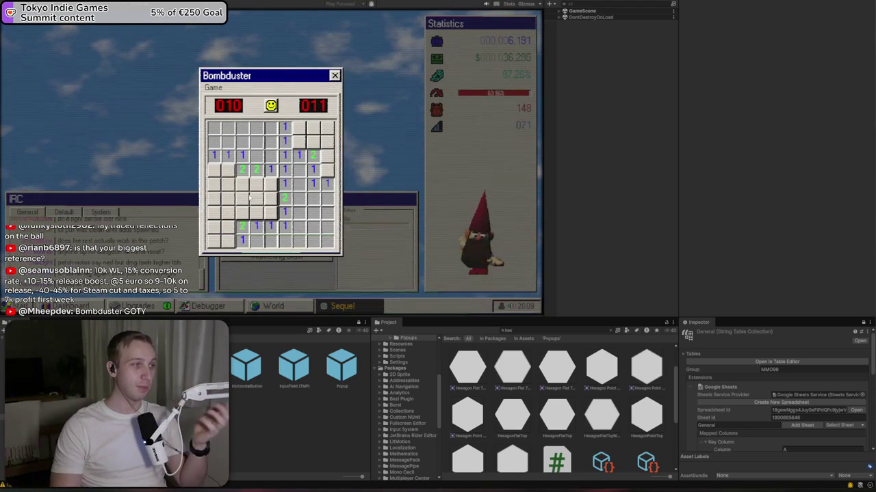
click(212, 243)
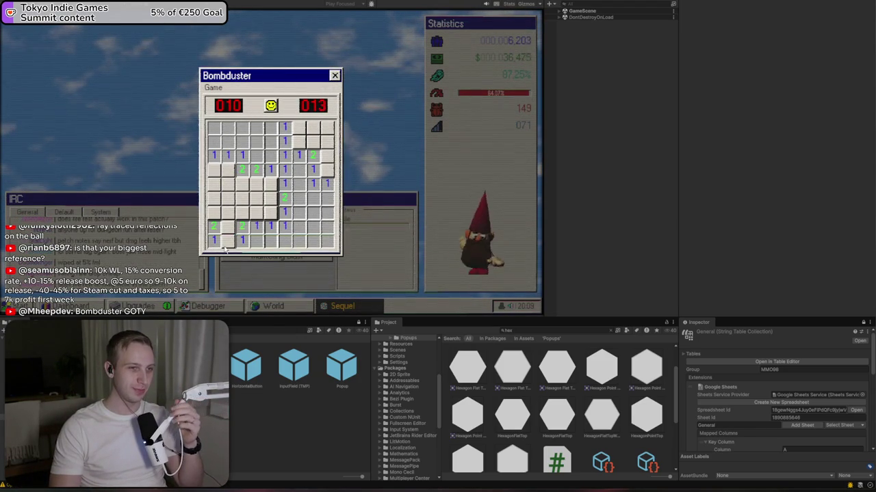
click(228, 241)
click(227, 223)
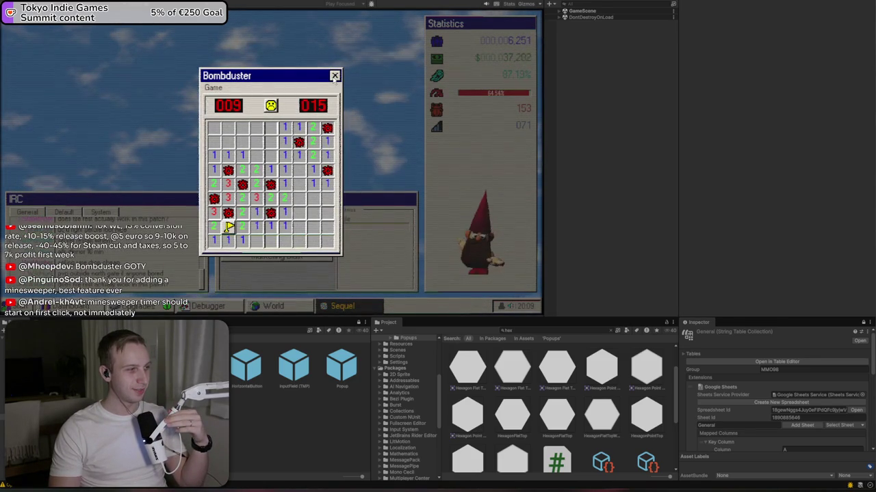
click(271, 105)
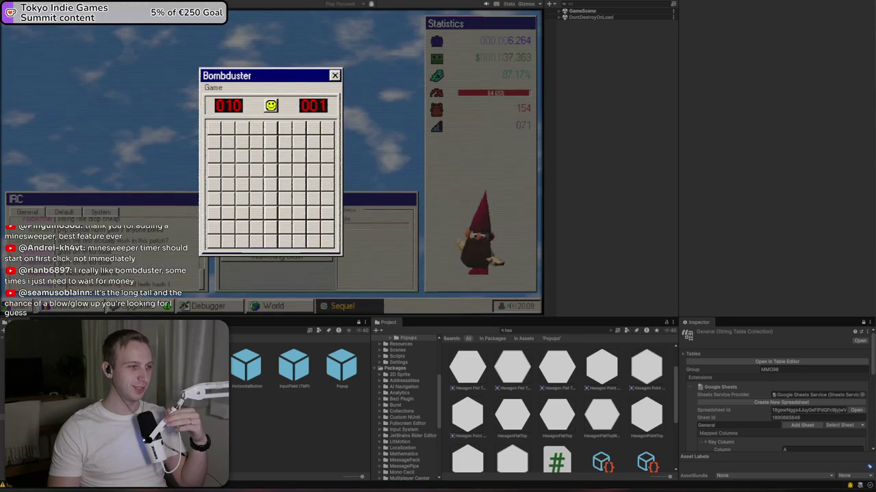
key(alt+Tab)
scroll(372, 133, up, 8)
- Add todo items '- Minesweeper timer start on first click' and 'Check minesweeper doesn't trigger win', then refocus the game
click(362, 89)
text(- M)
text(inesw)
text(eeper timer st)
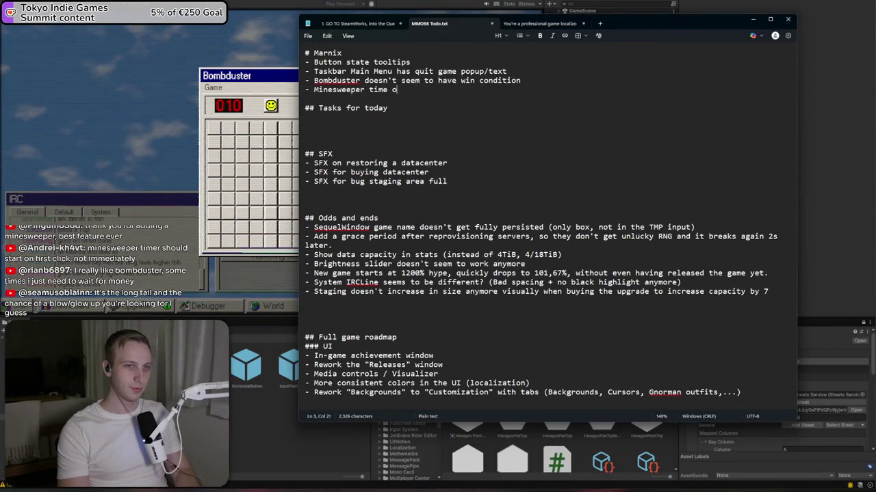
text(art on first cli)
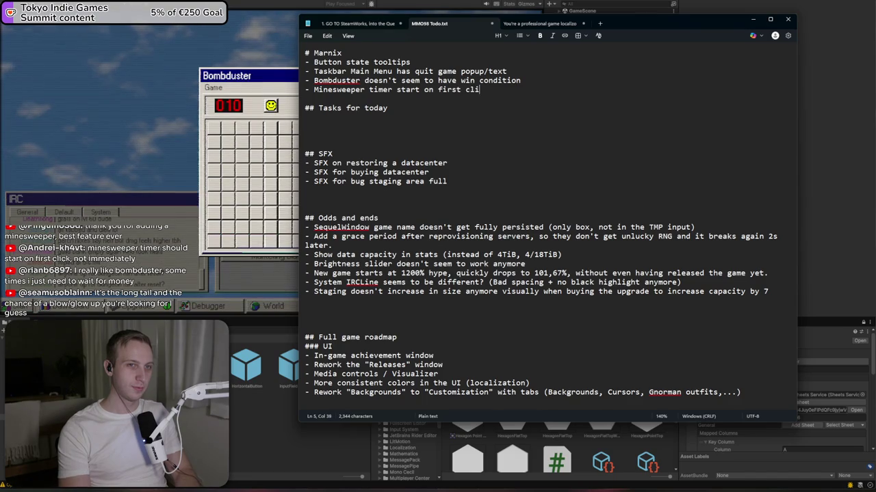
text(ck)
key(Return)
text(m)
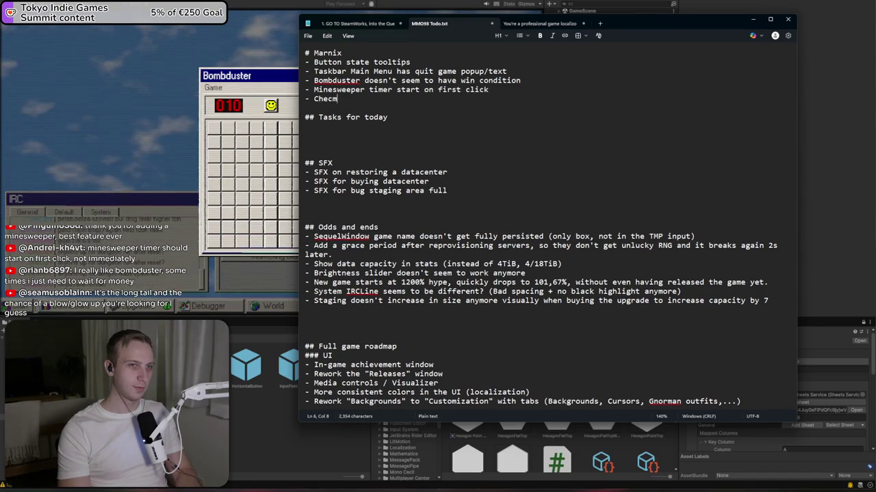
key(BackSpace)
text(k minesweeper)
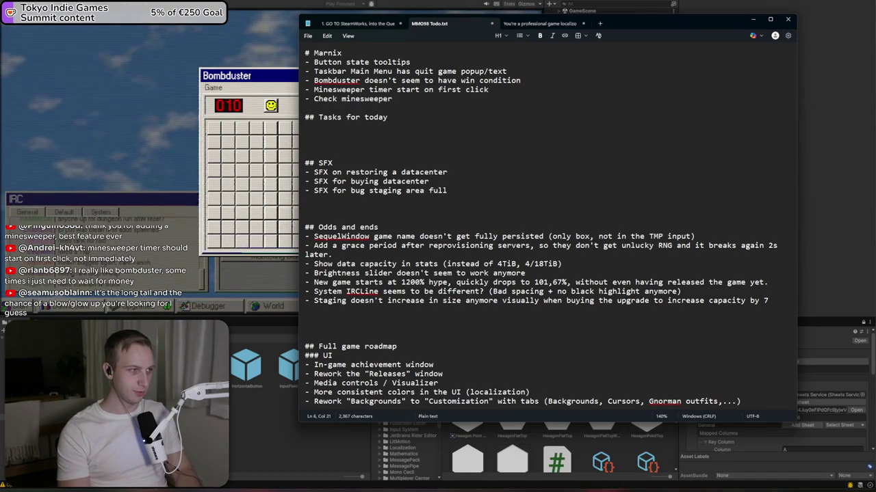
text(g)
key(BackSpace)
key(BackSpace)
key(BackSpace)
text(do)
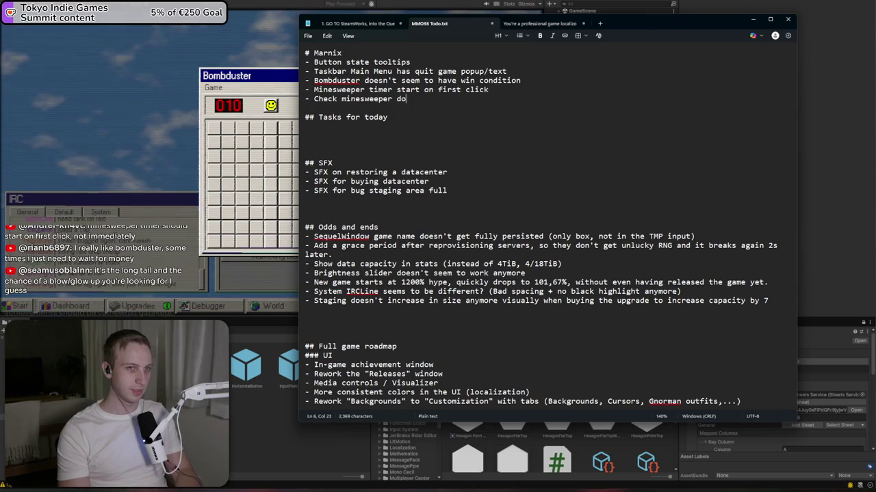
text(esn't trigger win)
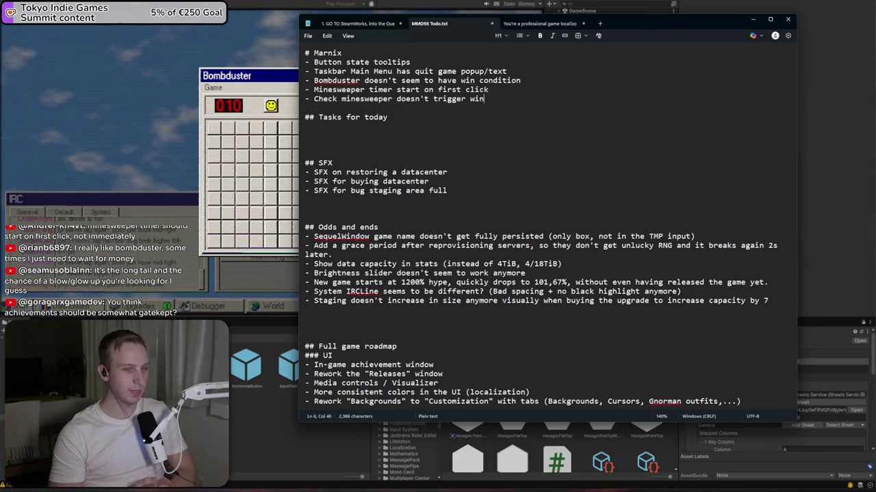
click(253, 81)
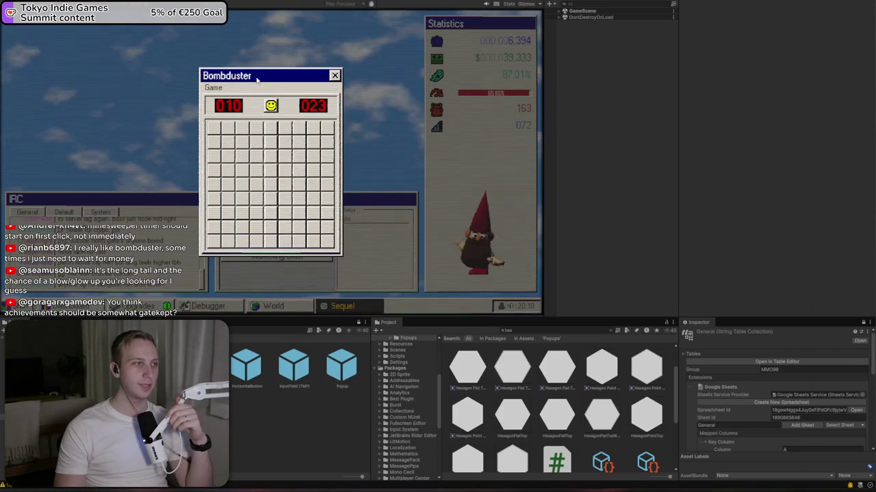
- Close Bombduster, relaunch it from the Start menu, and switch it to Expert
click(334, 77)
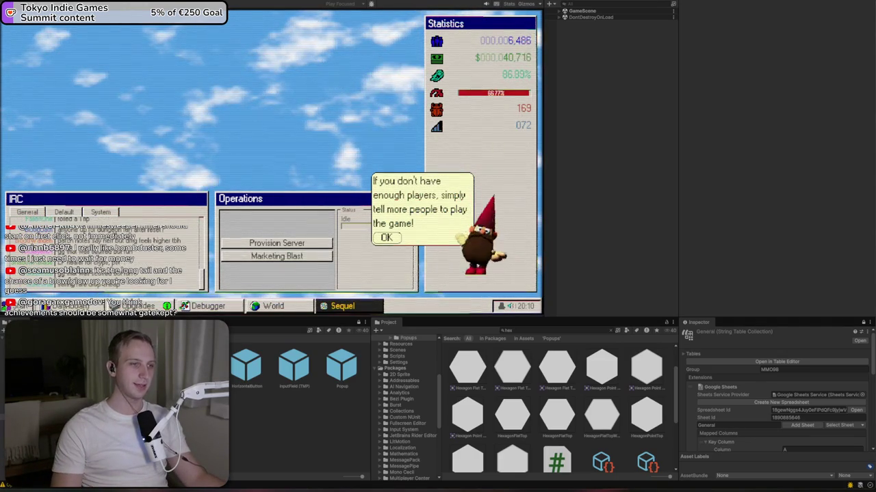
click(15, 306)
click(60, 156)
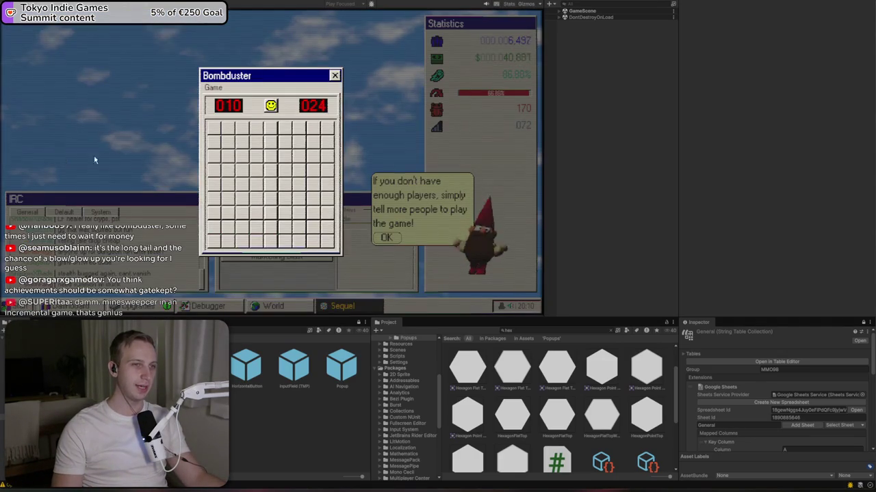
click(212, 87)
click(217, 121)
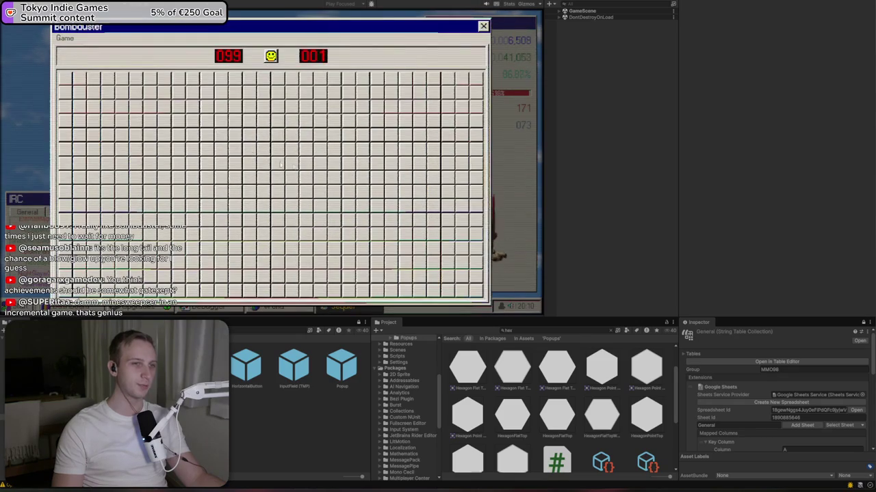
- Play the Expert grid until hitting a mine, close the game, and reopen the Start menu
click(294, 166)
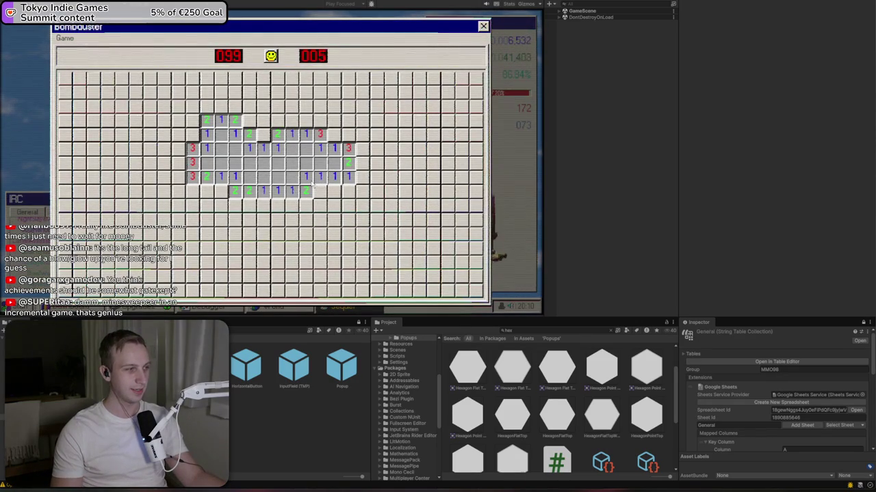
click(342, 235)
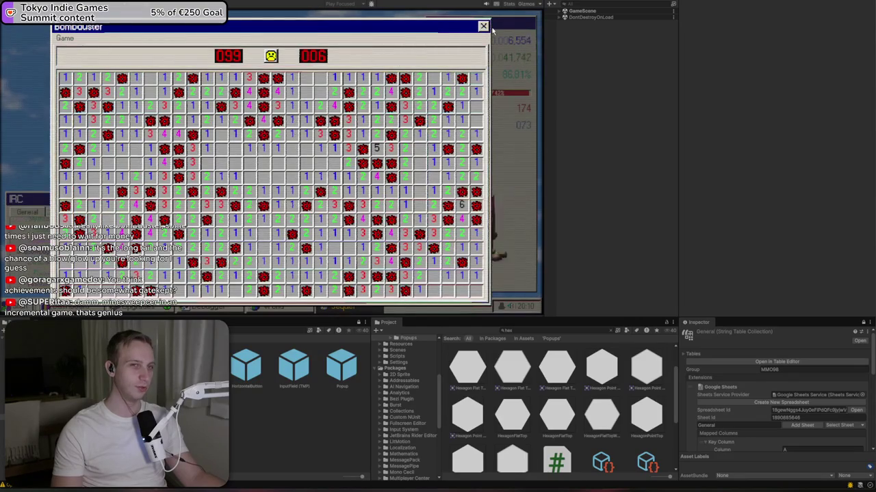
click(483, 26)
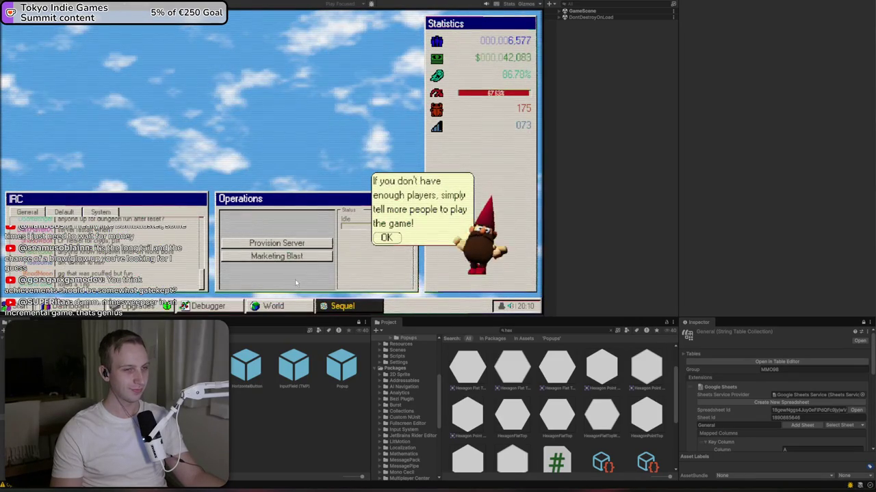
click(15, 306)
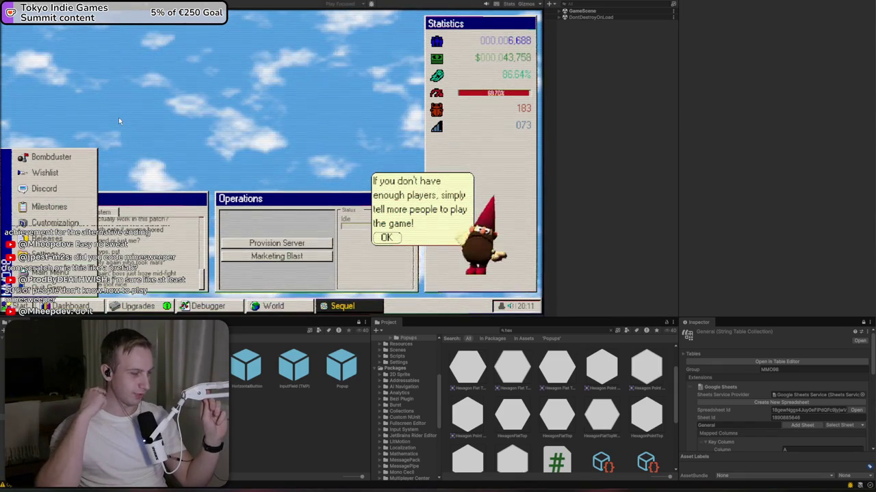
- Pick Milestones from the Start menu to see the Not in demo notice, then exit Play mode
click(286, 157)
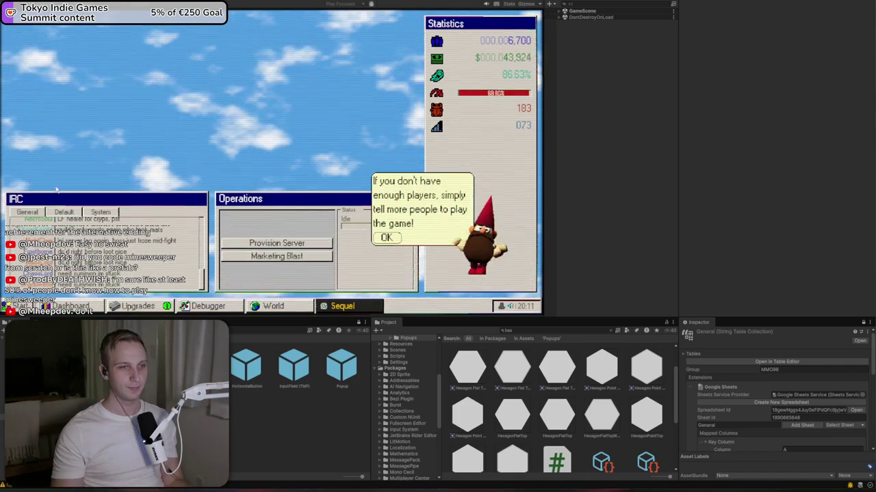
click(21, 306)
click(54, 223)
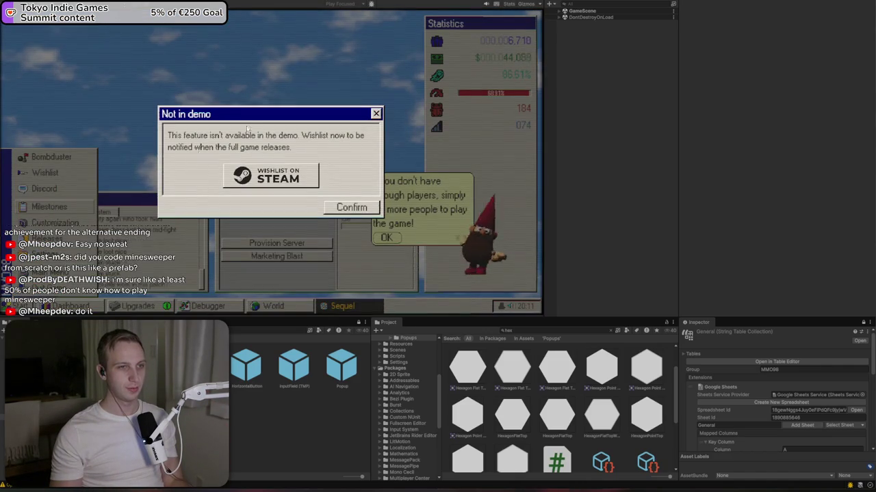
key(ctrl+p)
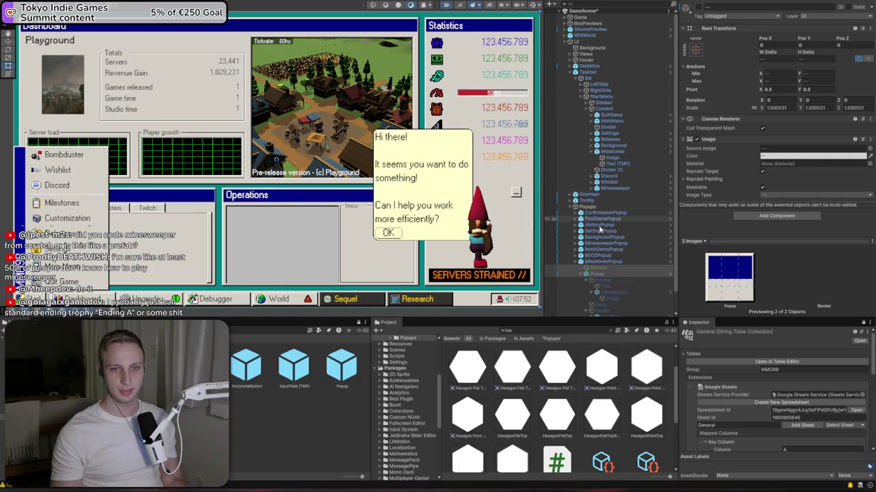
- Select MilestonesPopup's Popup and Blocker in the Hierarchy and set them active
click(613, 255)
click(614, 250)
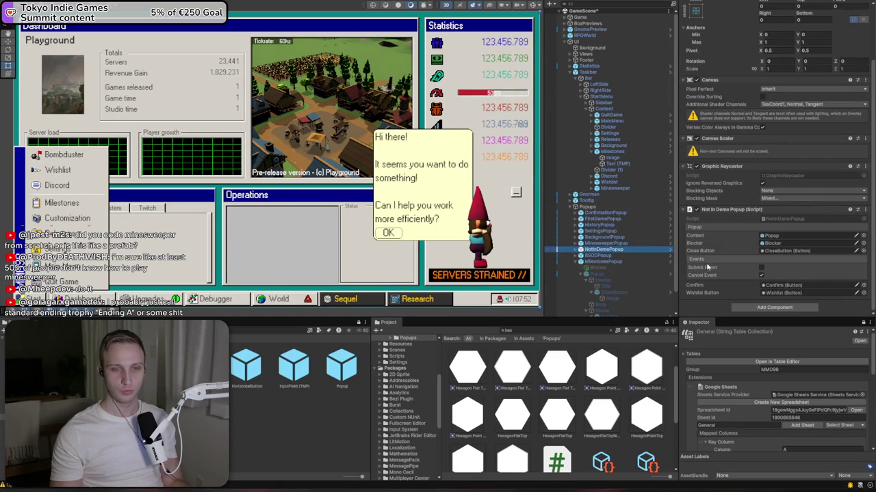
click(602, 261)
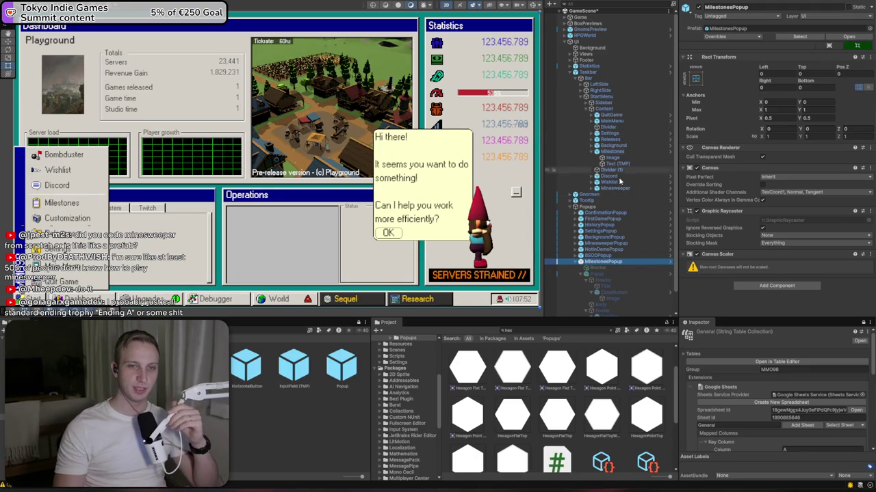
scroll(602, 260, down, 2)
click(590, 253)
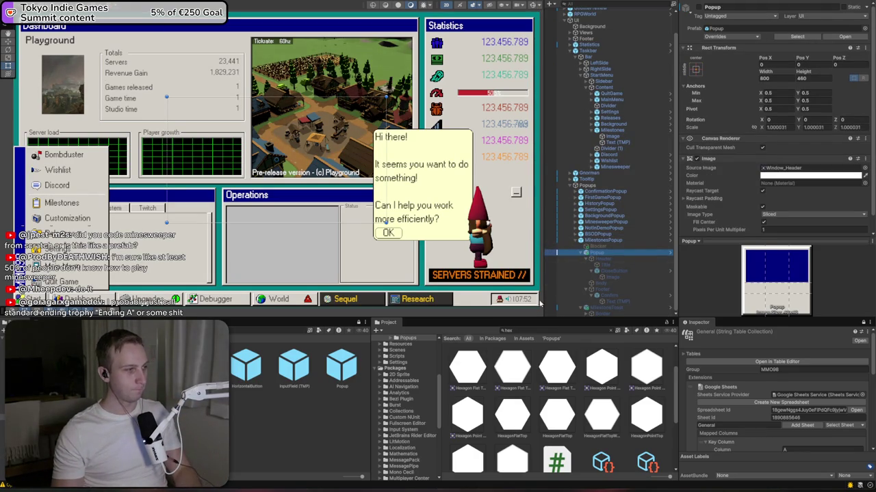
ctrl+click(598, 247)
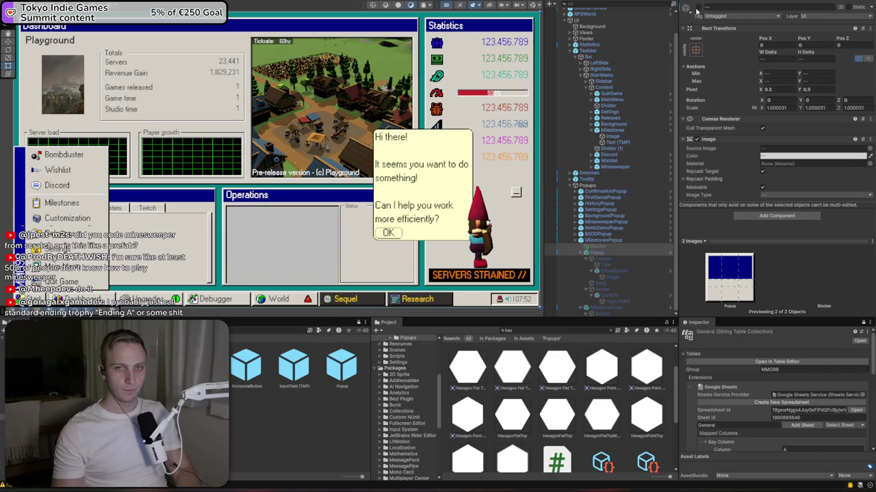
click(686, 8)
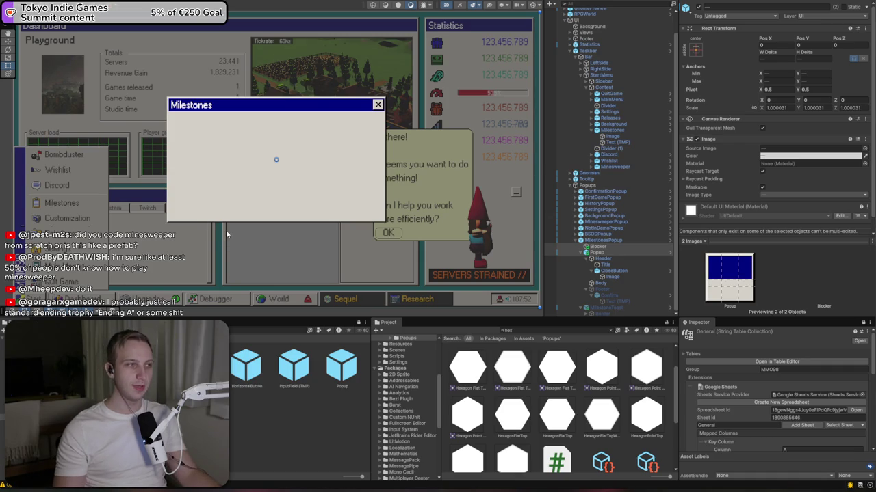
click(602, 265)
click(599, 253)
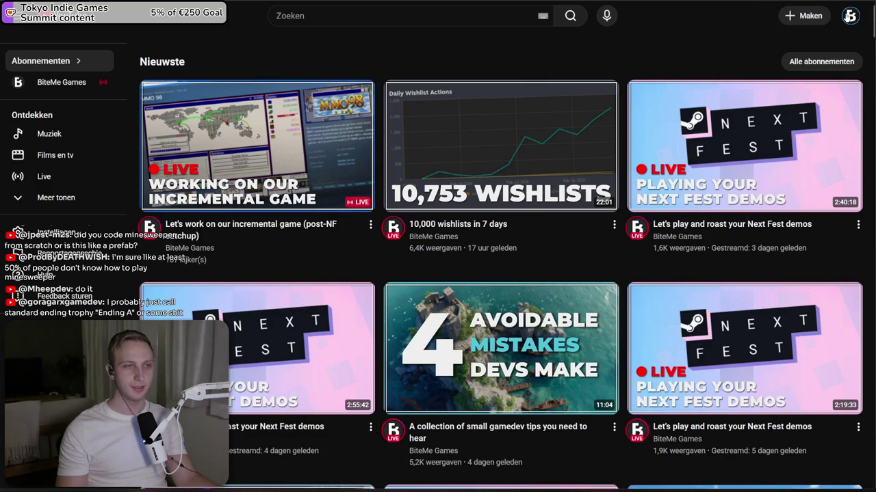
- Open the channel's content list in YouTube Studio, then start a new blank browser tab
click(850, 15)
click(743, 171)
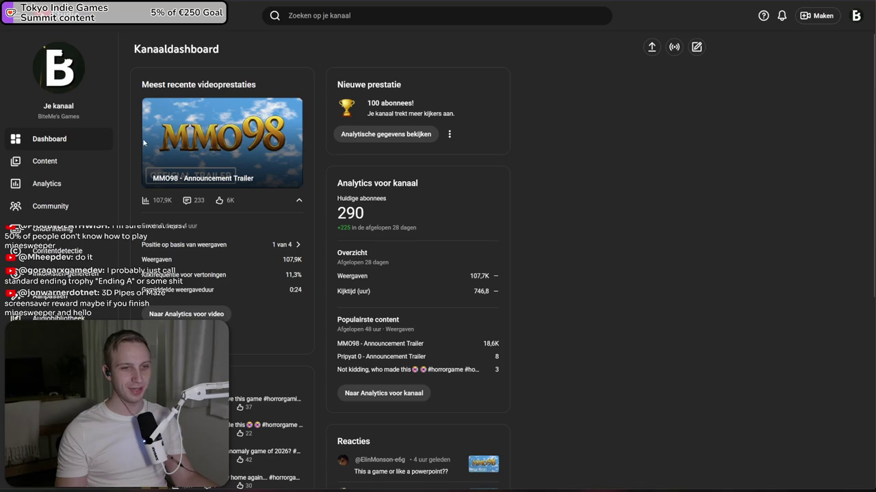
click(78, 167)
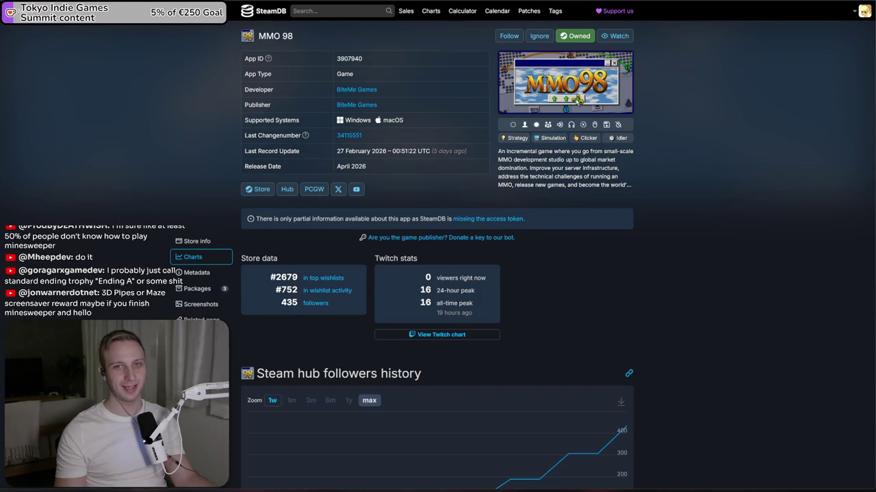
key(ctrl+t)
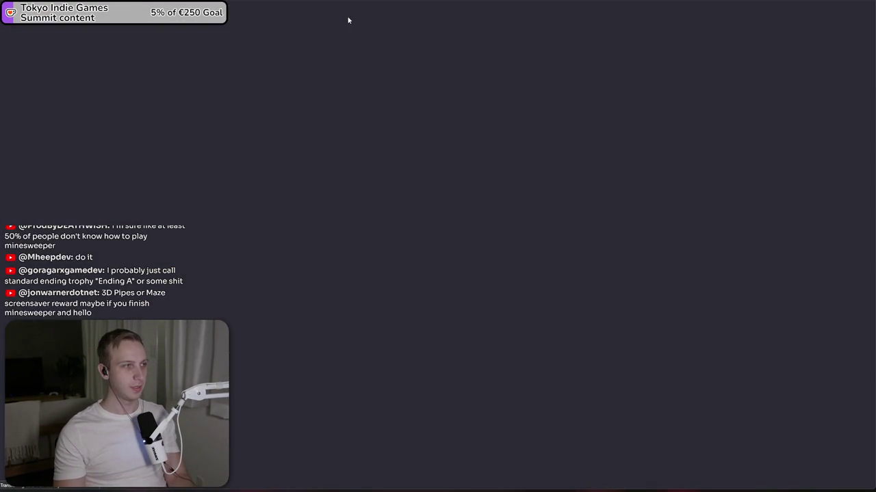
- Search YouTube for 'overtime anomaly secret ending' and skim the results
text(over)
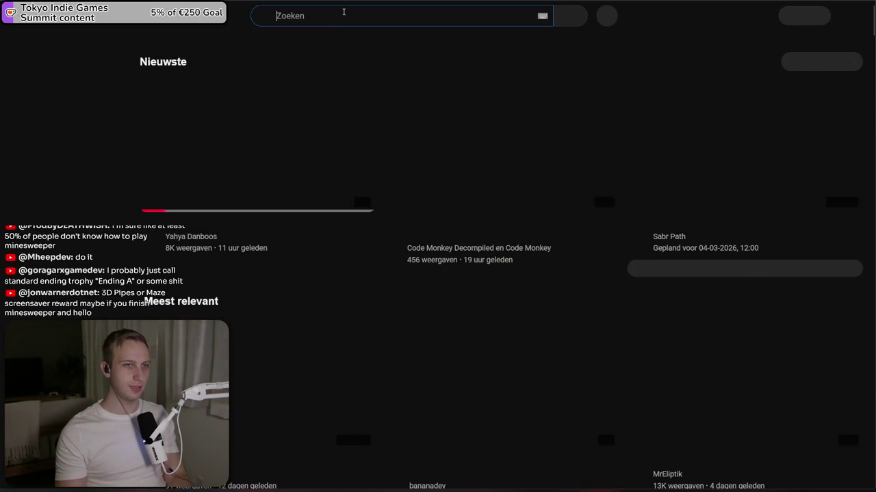
text(overtime anom)
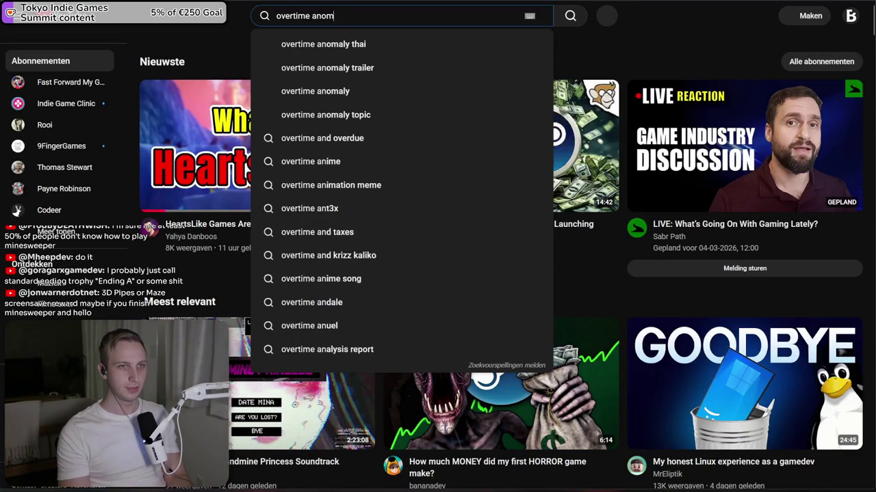
text(aly secret ending)
key(Return)
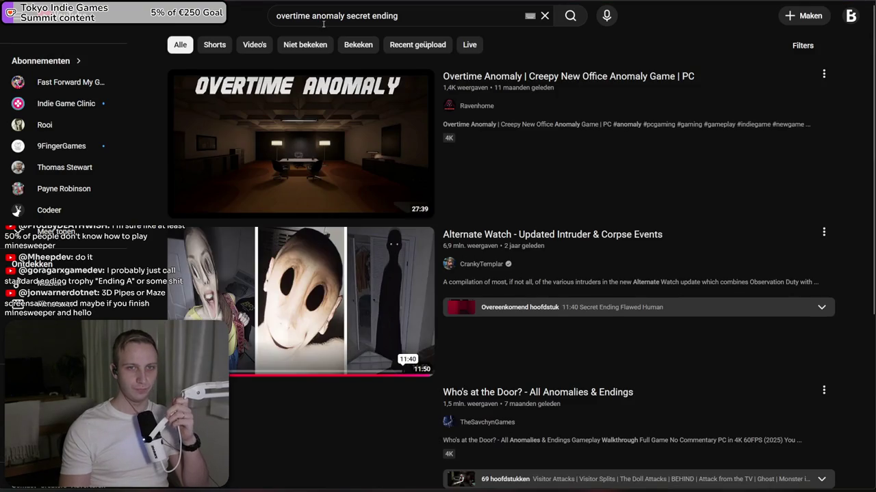
scroll(725, 88, down, 3)
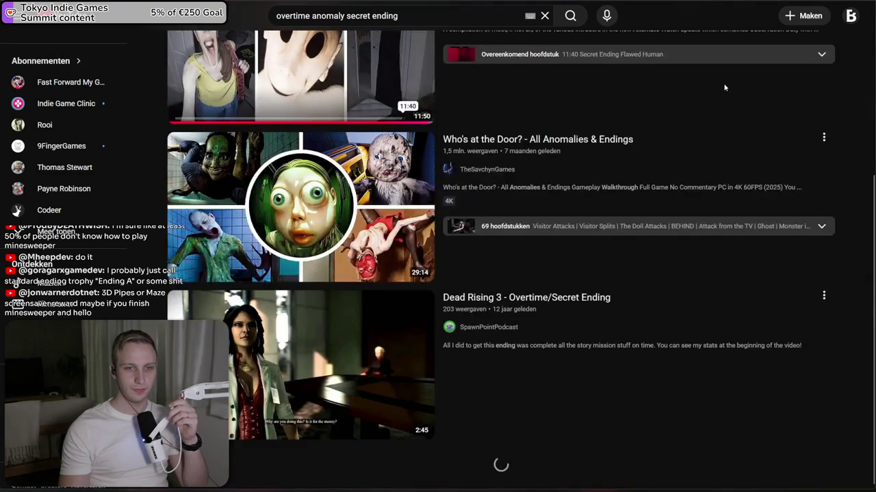
scroll(731, 122, down, 5)
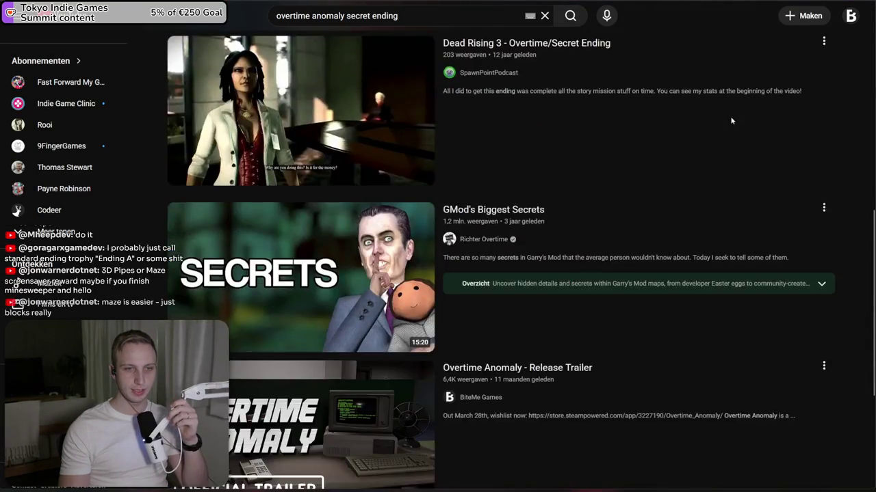
scroll(729, 118, down, 1)
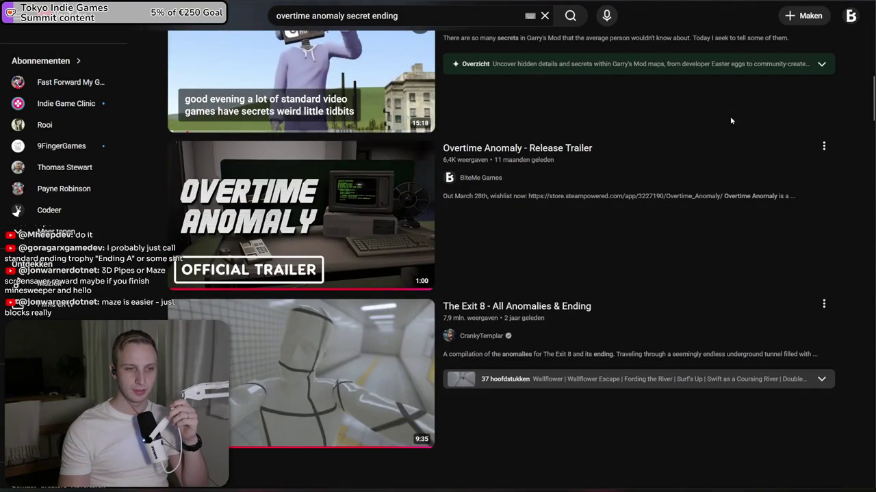
scroll(719, 122, up, 2)
scroll(706, 128, up, 10)
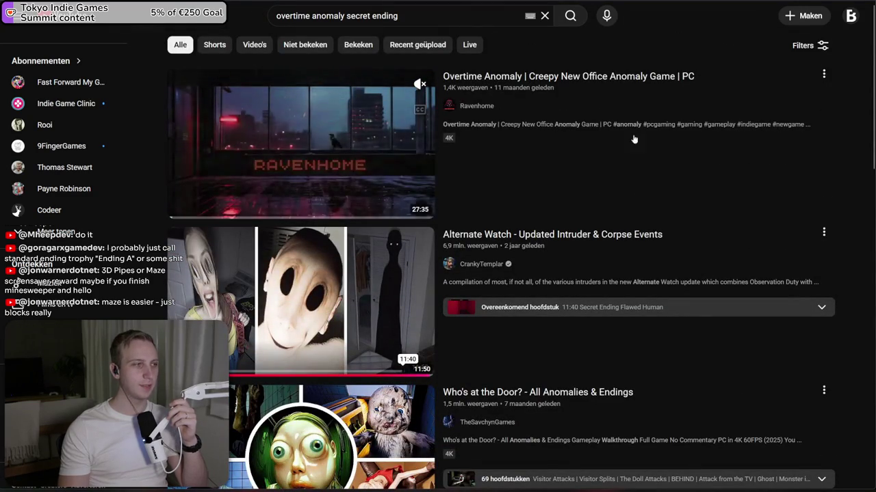
- Search YouTube for 'kyoto anomaly all endings', preview the first video, then go to Steam
triple_click(304, 20)
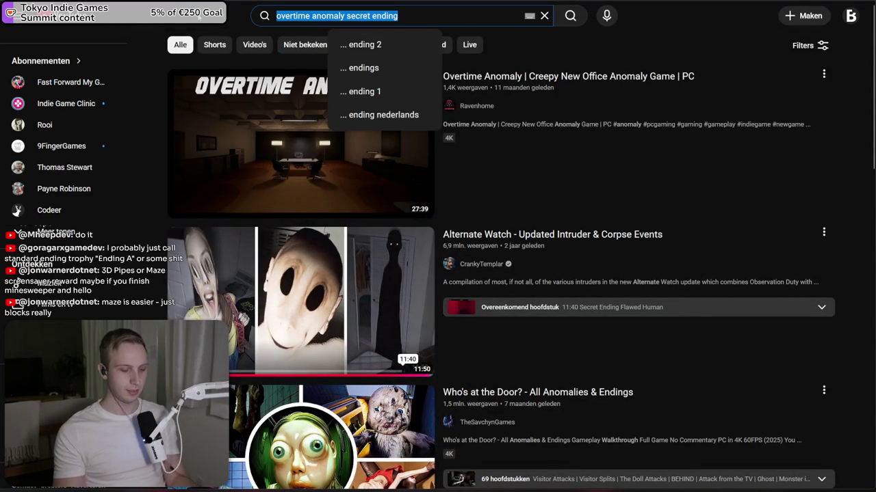
text(kyoto anomaly a)
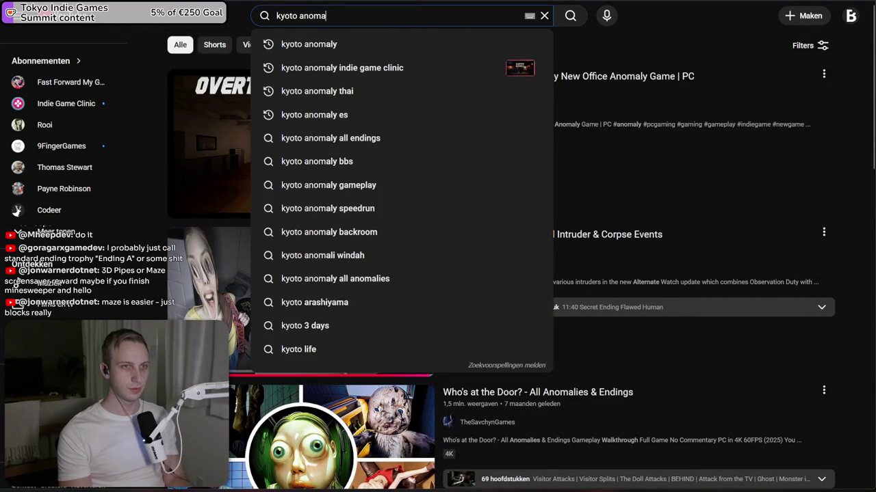
key(Down)
key(Down)
key(Down)
key(Return)
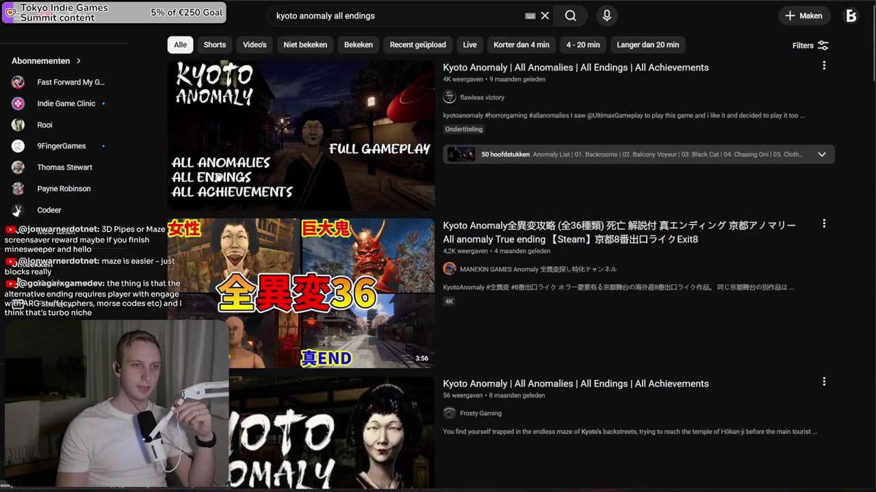
mouse_move(233, 180)
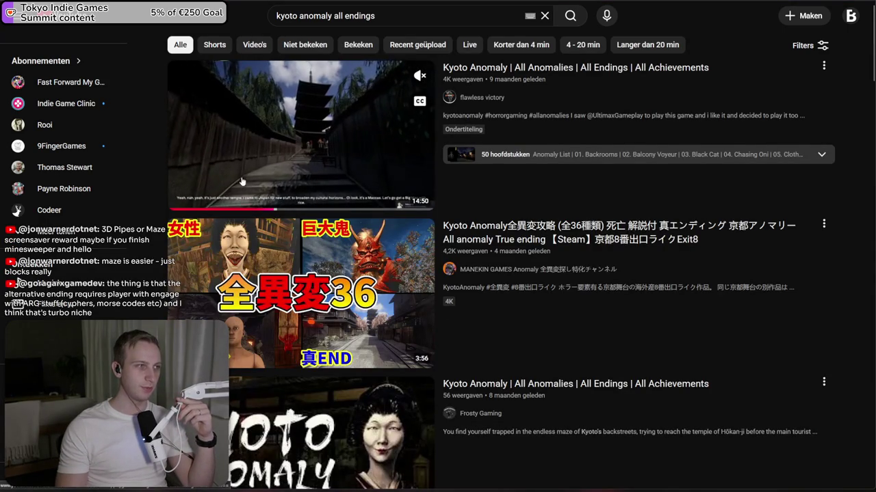
click(236, 207)
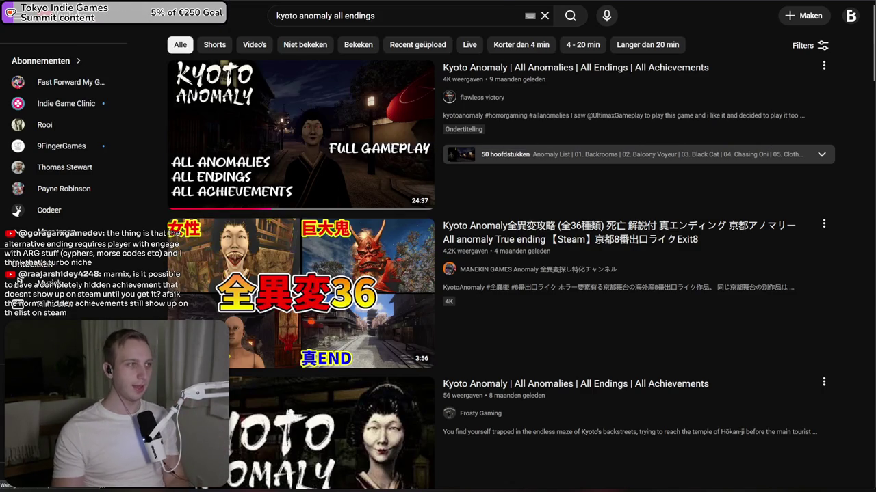
key(alt+Tab)
click(548, 54)
- Search the Steam store for Overtime Anomaly and open its community guides
text(overtime anom)
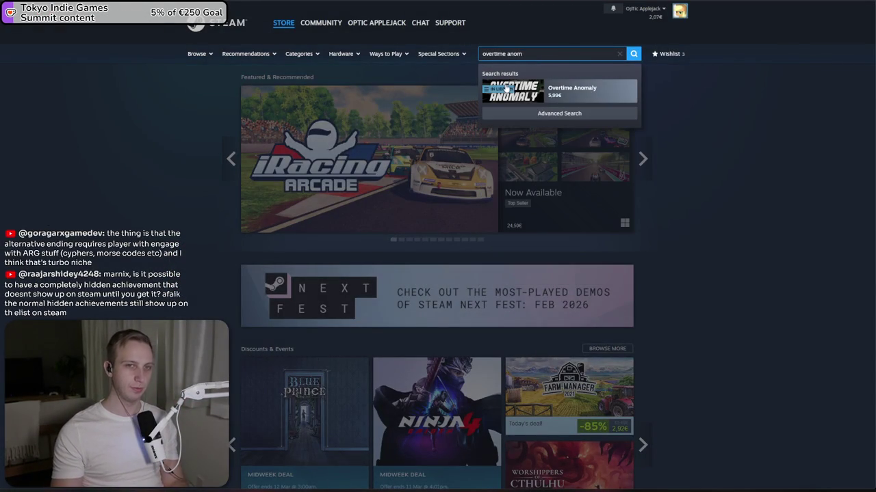
key(Return)
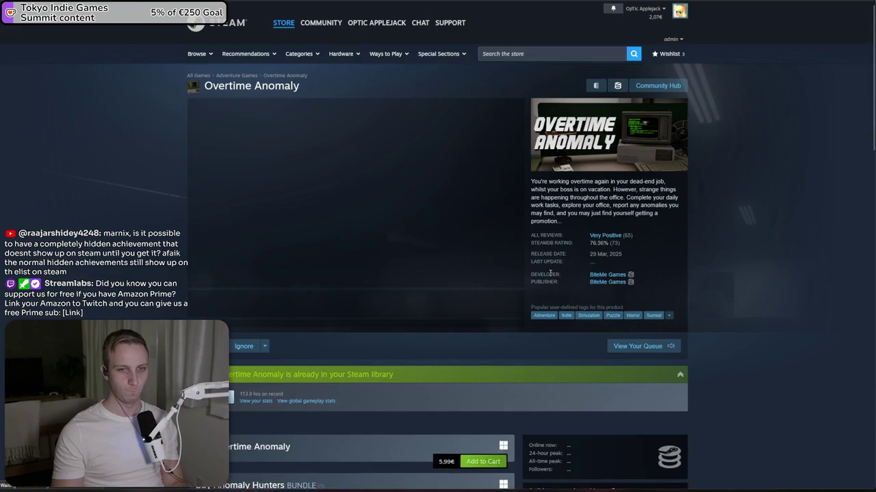
scroll(624, 337, down, 5)
scroll(602, 335, down, 5)
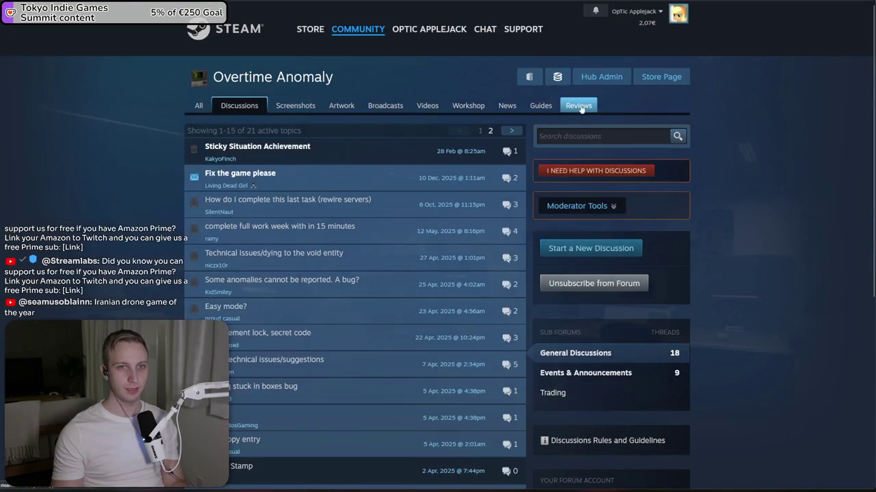
click(538, 105)
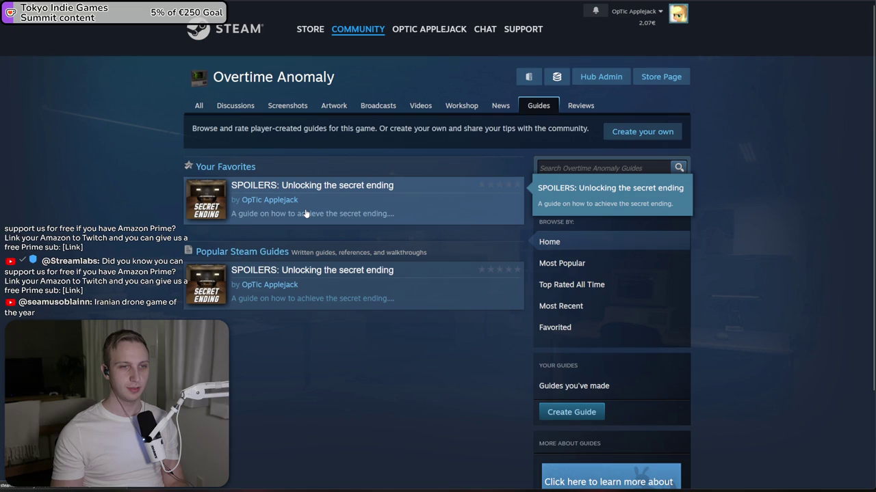
- Read through Overtime Anomaly's secret ending guide
click(342, 273)
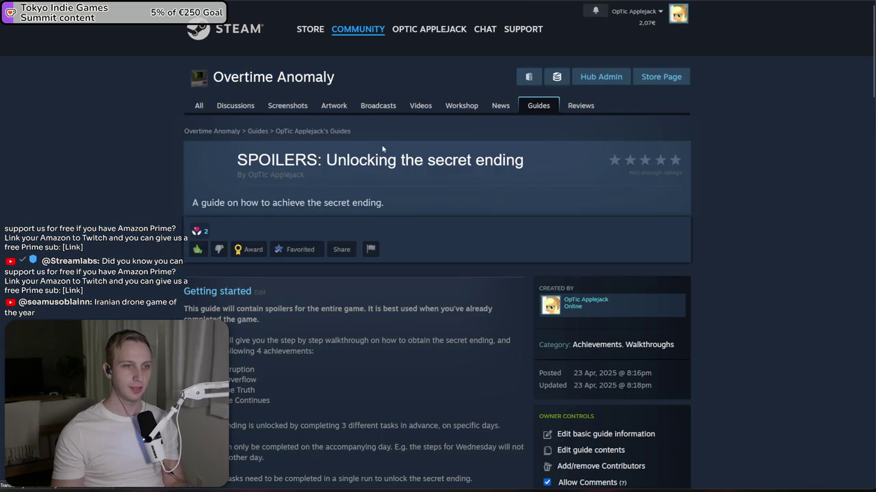
scroll(681, 308, down, 1)
scroll(410, 215, down, 4)
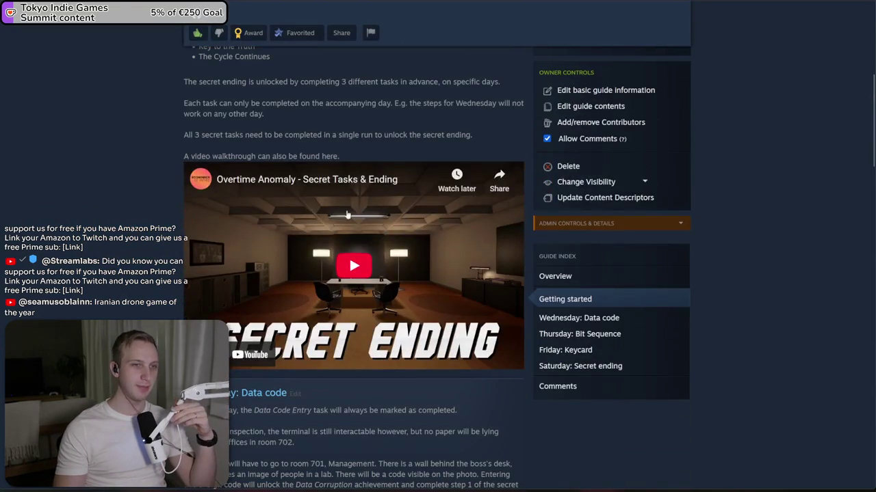
scroll(381, 301, down, 2)
mouse_move(336, 238)
mouse_down()
mouse_move(355, 279)
mouse_move(371, 216)
mouse_up()
scroll(371, 216, down, 5)
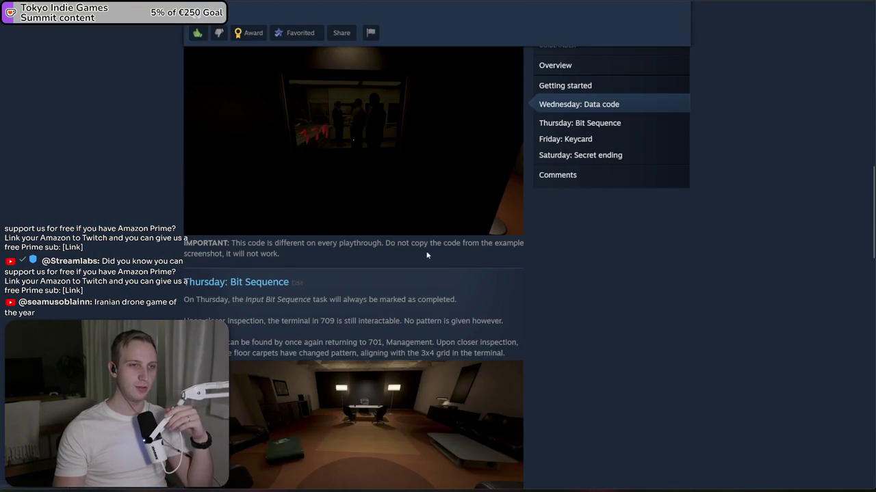
scroll(425, 260, up, 3)
scroll(427, 263, down, 2)
scroll(404, 297, down, 6)
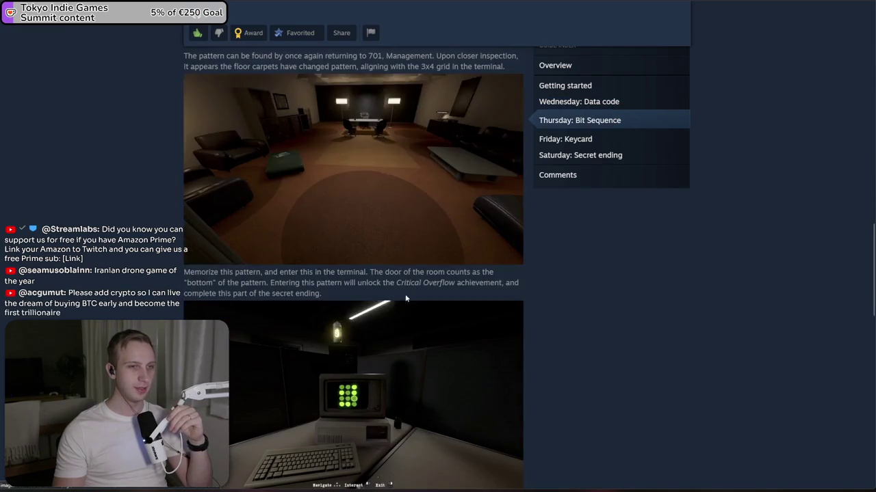
scroll(396, 274, down, 15)
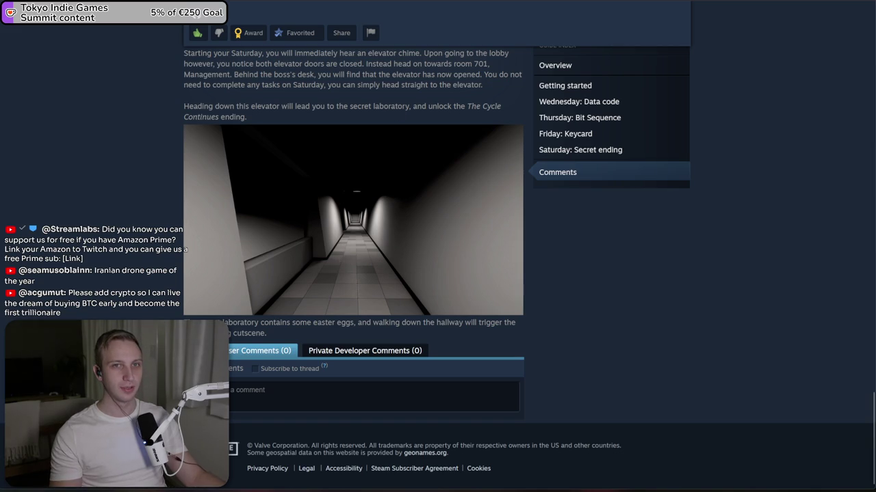
- Review the global stats for all 32 achievements, then return to the store front page
key(alt+Left)
click(664, 186)
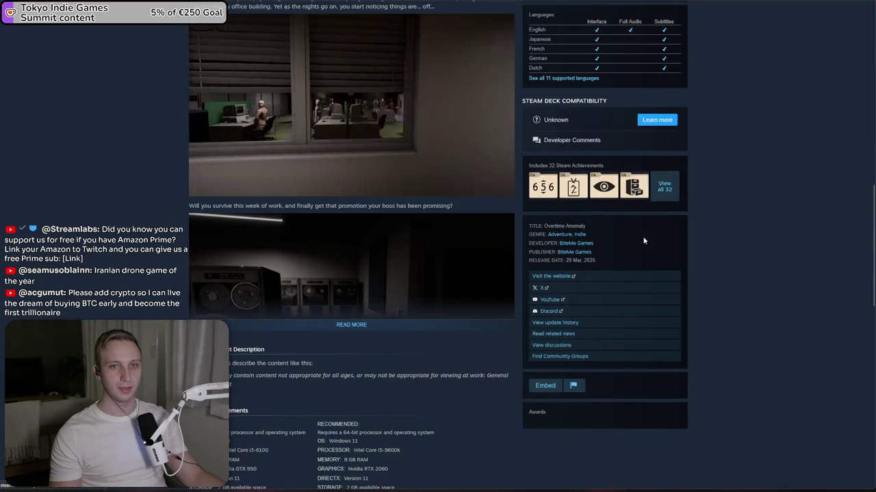
scroll(520, 258, down, 15)
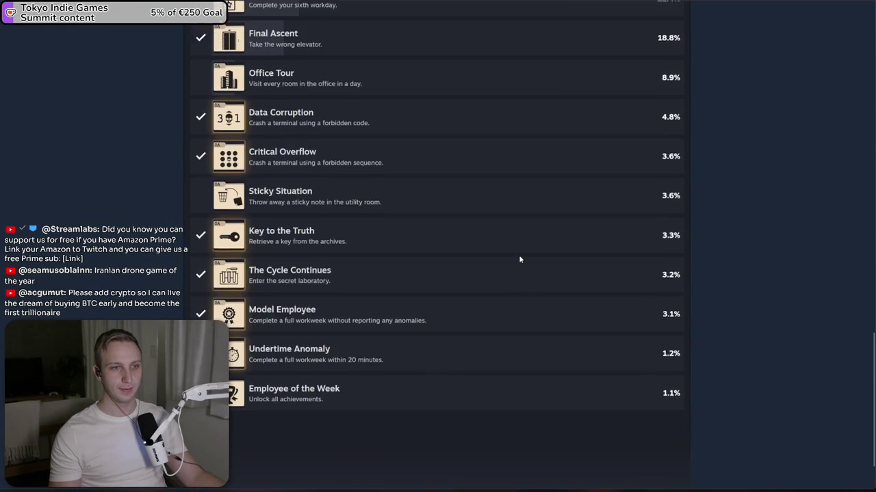
scroll(520, 258, up, 3)
scroll(519, 259, up, 15)
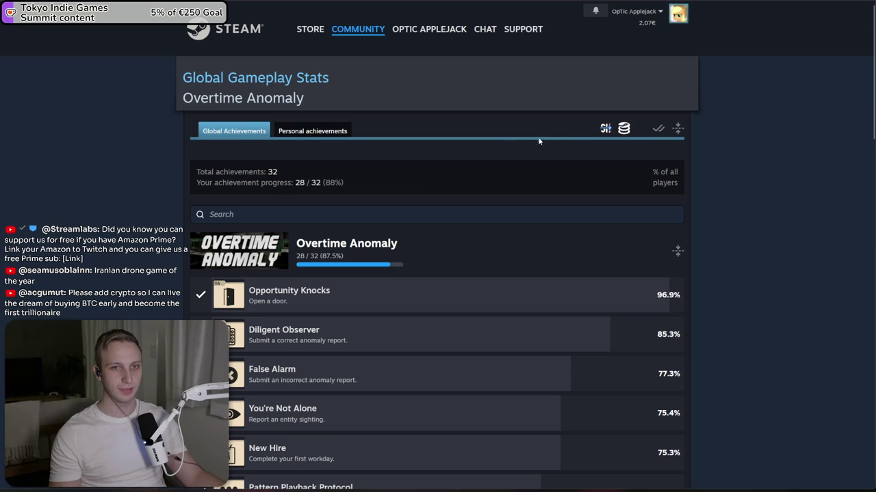
click(237, 30)
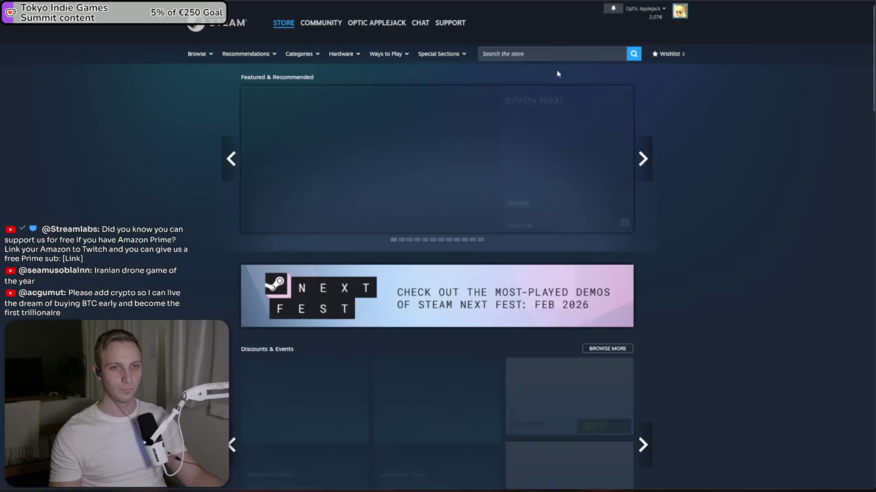
- Search for Kyoto Anomaly and open its global achievement stats page
click(554, 52)
text(over)
key(BackSpace)
key(BackSpace)
key(BackSpace)
text(k)
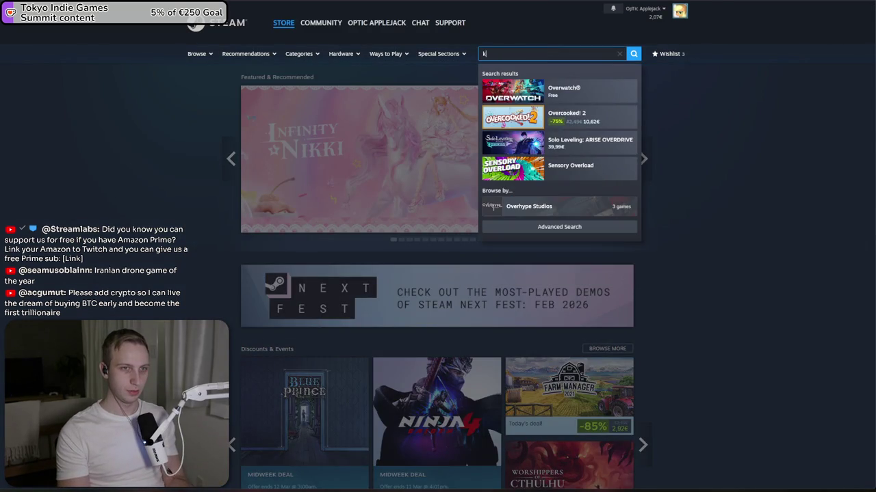
text(yoto anomal)
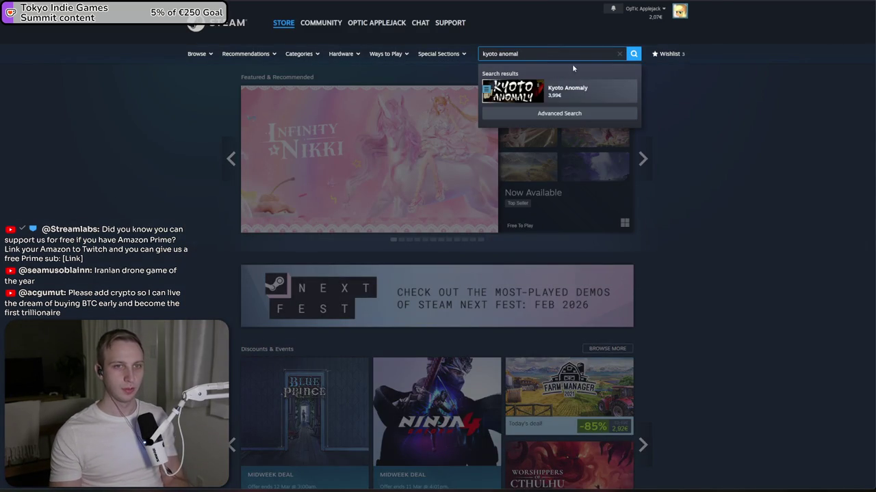
click(567, 91)
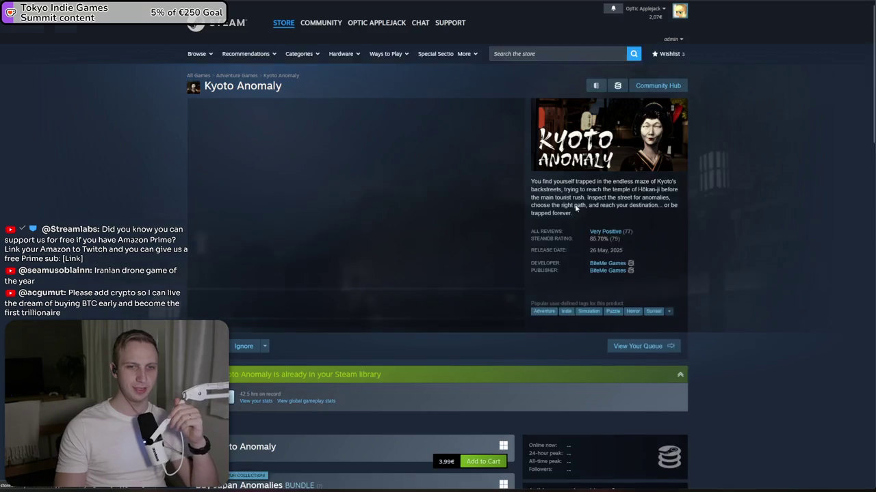
scroll(578, 219, down, 4)
scroll(575, 207, down, 5)
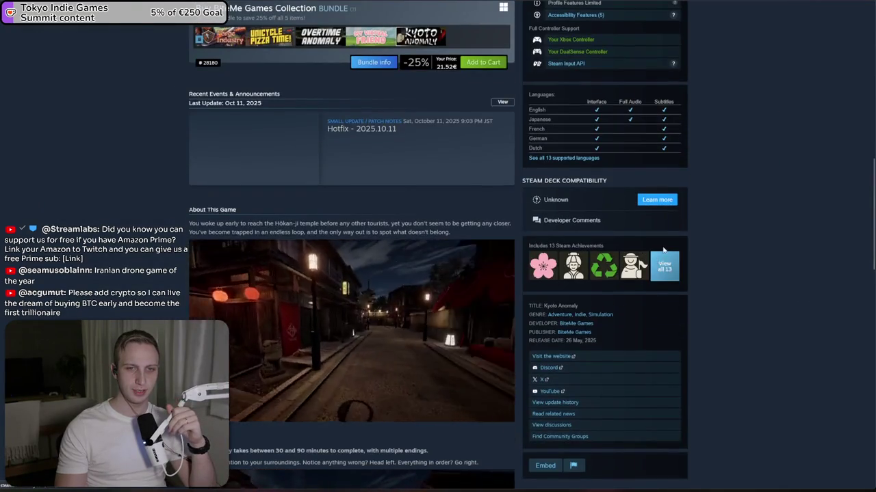
click(663, 232)
scroll(527, 192, down, 5)
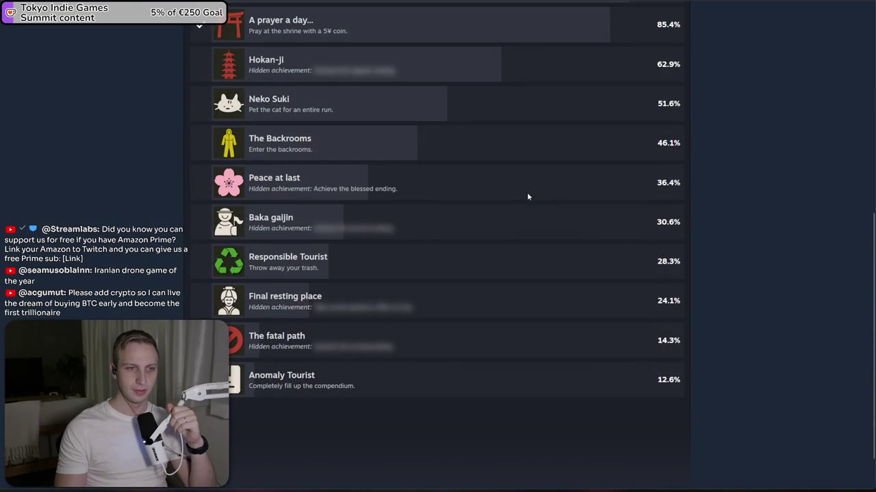
mouse_move(381, 226)
scroll(381, 225, up, 5)
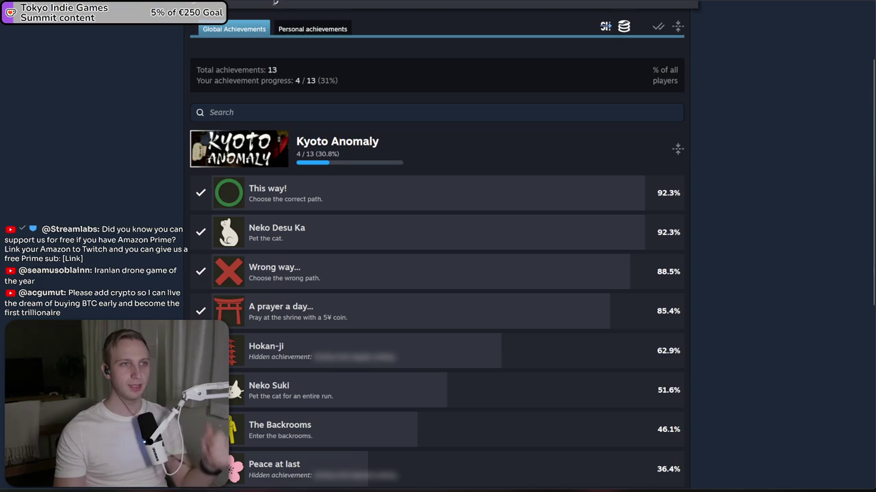
- Load the Kyoto Anomaly achievements in a private window while logged out
key(ctrl+l)
click(855, 5)
click(823, 53)
key(ctrl+w)
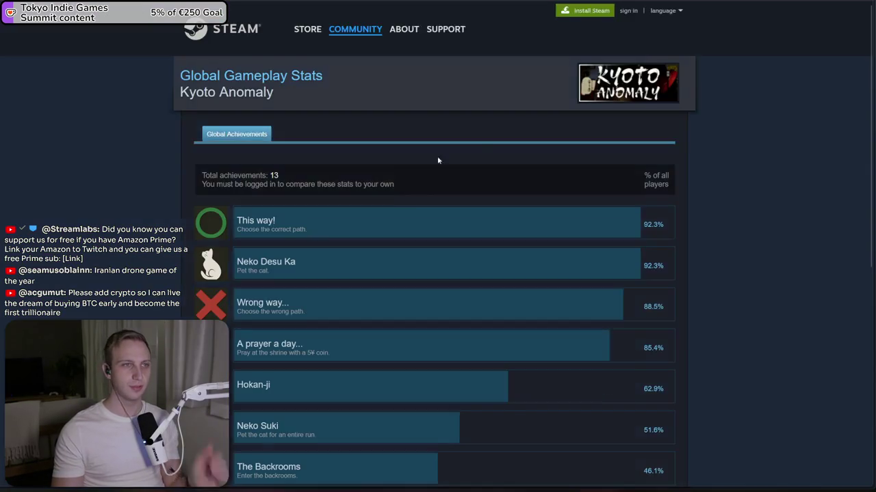
- Inspect the achievement list, selecting the 'Final resting place' title and checking hidden achievements
scroll(437, 160, down, 10)
mouse_move(252, 310)
mouse_down()
mouse_move(401, 299)
mouse_move(267, 296)
mouse_move(415, 292)
mouse_up()
click(416, 292)
triple_click(274, 287)
double_click(272, 287)
click(273, 287)
click(264, 308)
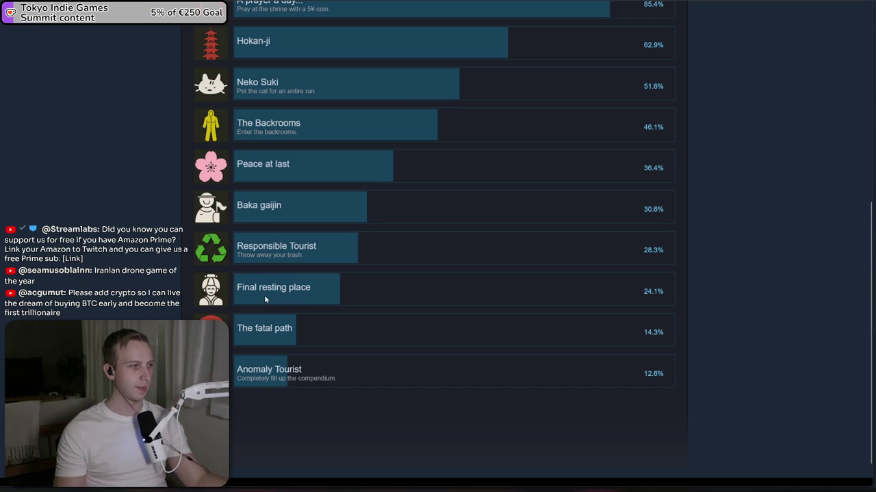
scroll(386, 314, up, 5)
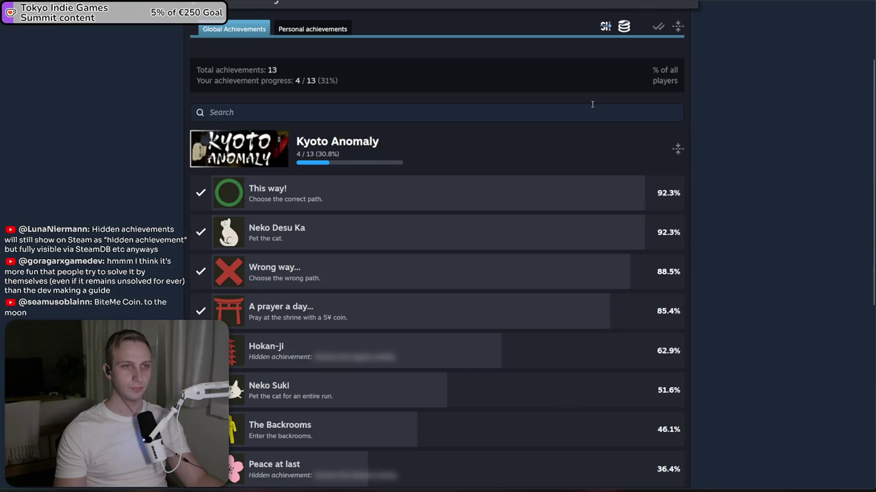
scroll(549, 166, down, 5)
mouse_move(369, 119)
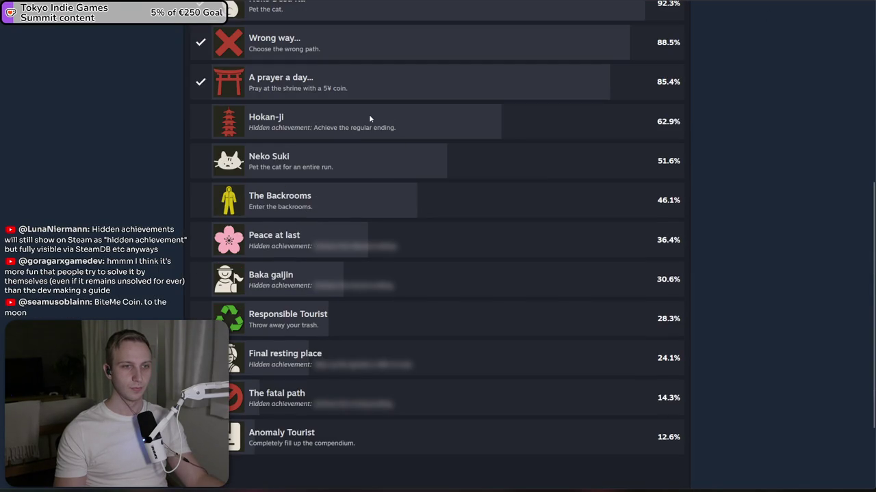
scroll(375, 212, up, 3)
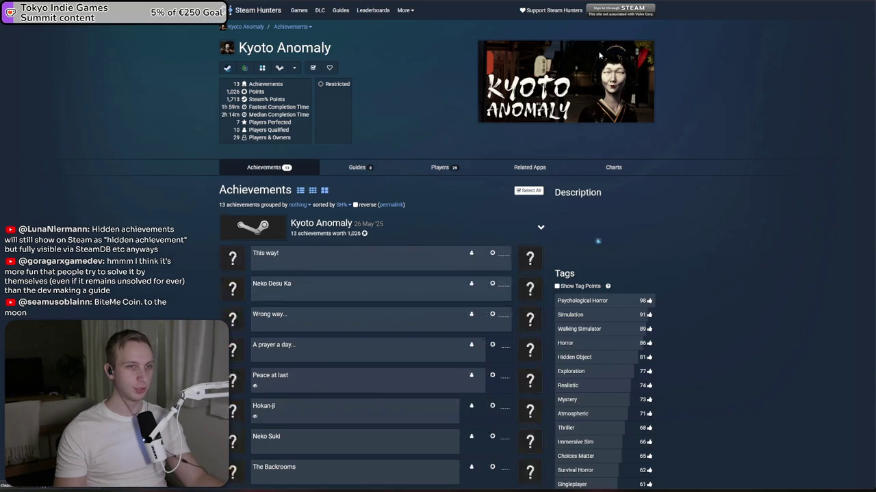
- Check the Hokan-ji achievement's rarity and the Points total, then return to Unity
scroll(504, 222, down, 3)
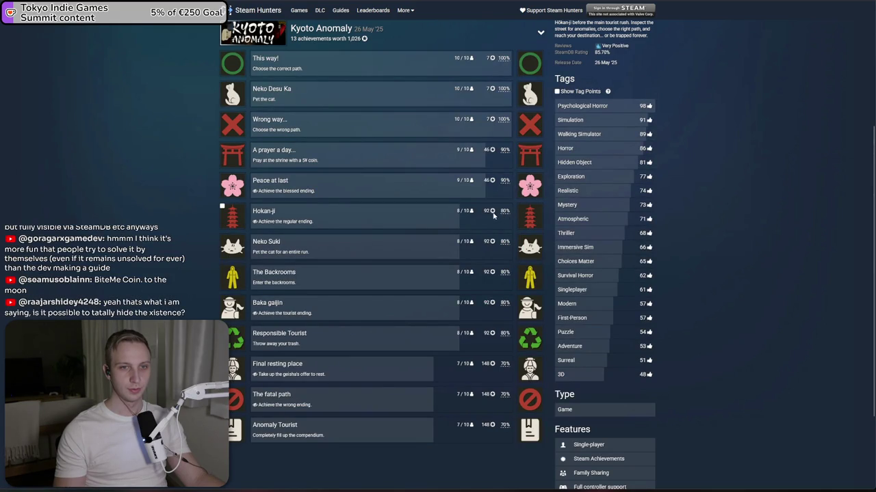
drag(483, 211, 499, 214)
click(499, 214)
scroll(497, 223, up, 2)
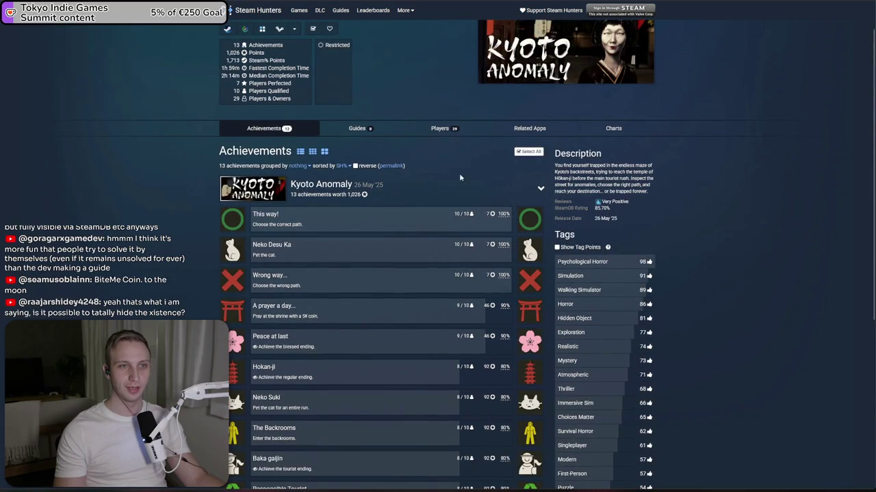
double_click(262, 53)
click(263, 54)
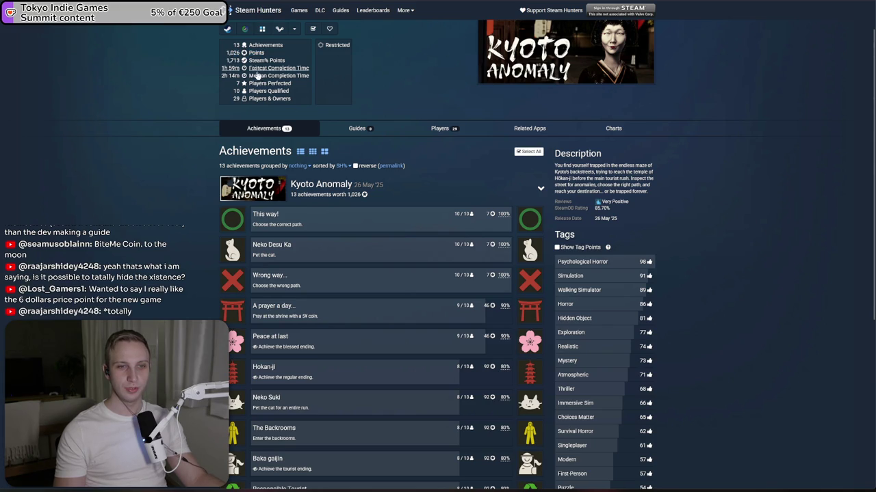
scroll(485, 220, down, 3)
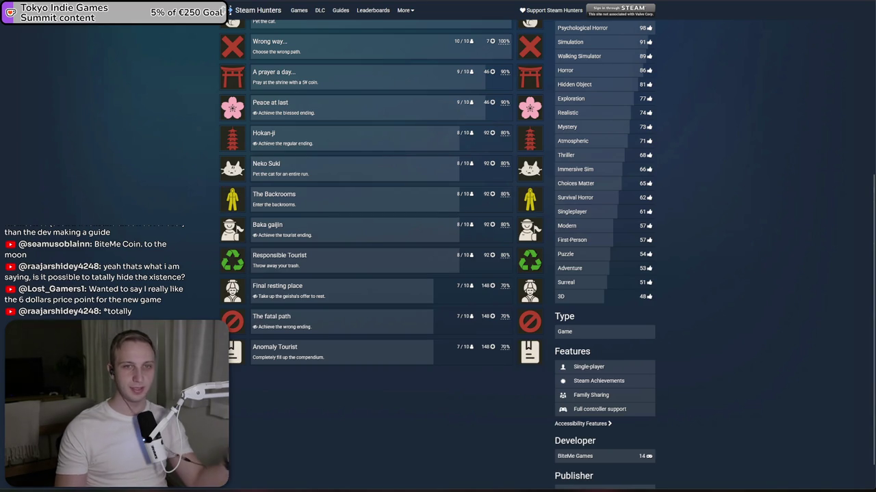
key(alt+Tab)
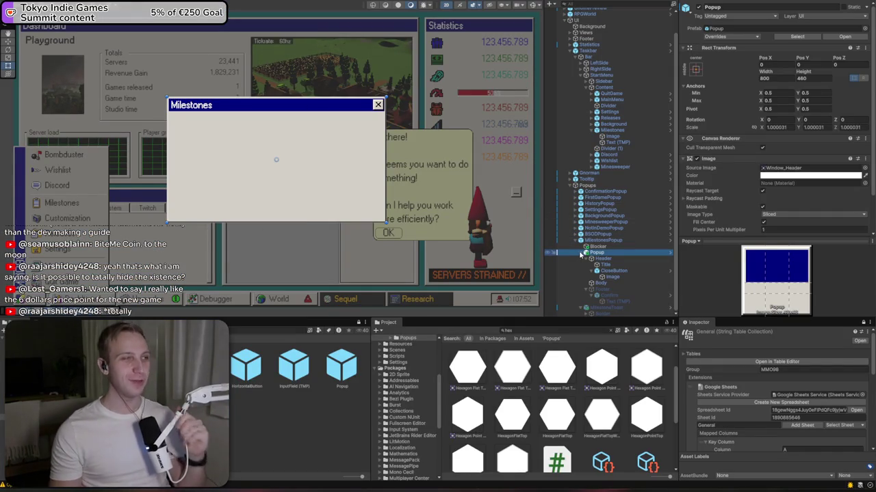
- Select the Milestones popup's Body, inspect the UI add options, and clear the asset search
click(586, 258)
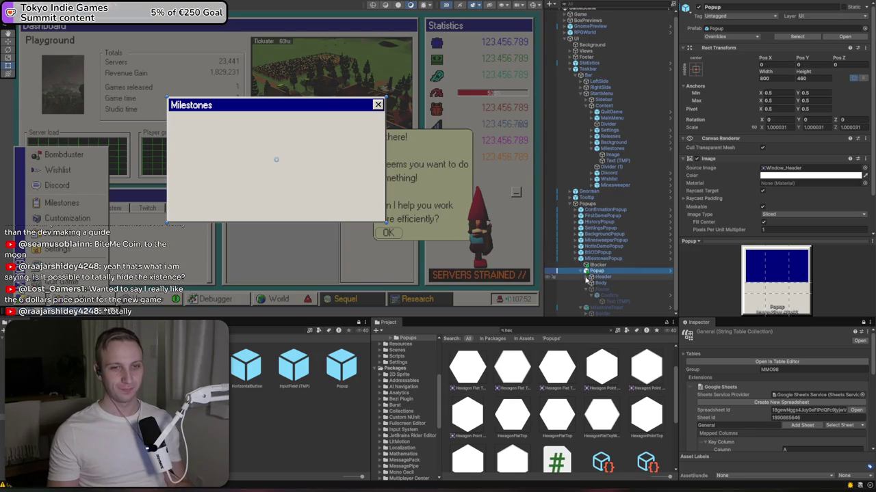
click(588, 283)
scroll(264, 176, up, 2)
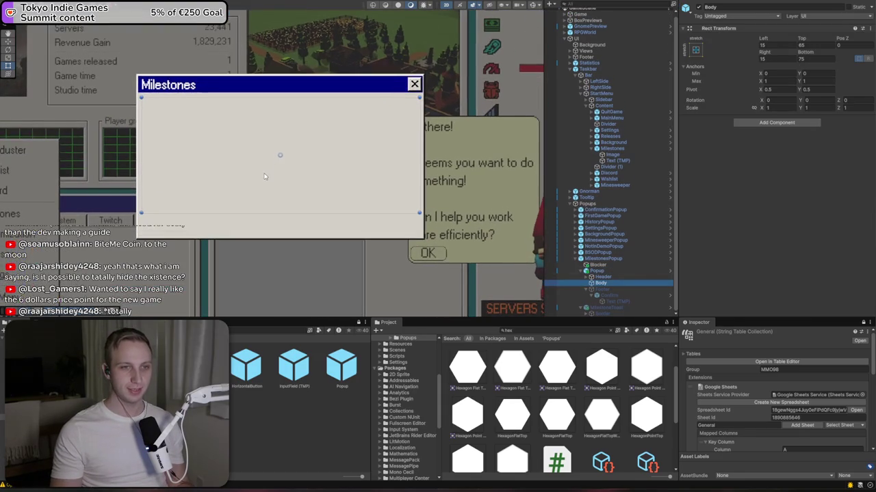
right_click(608, 285)
mouse_move(645, 174)
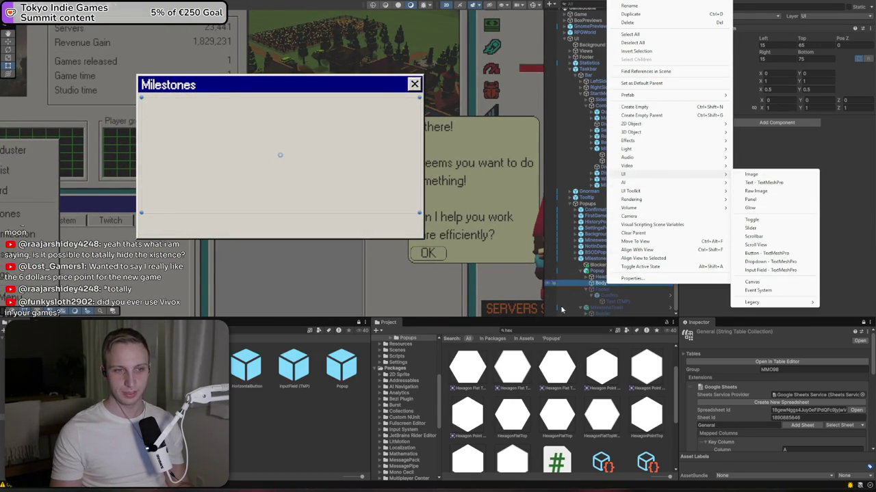
click(297, 436)
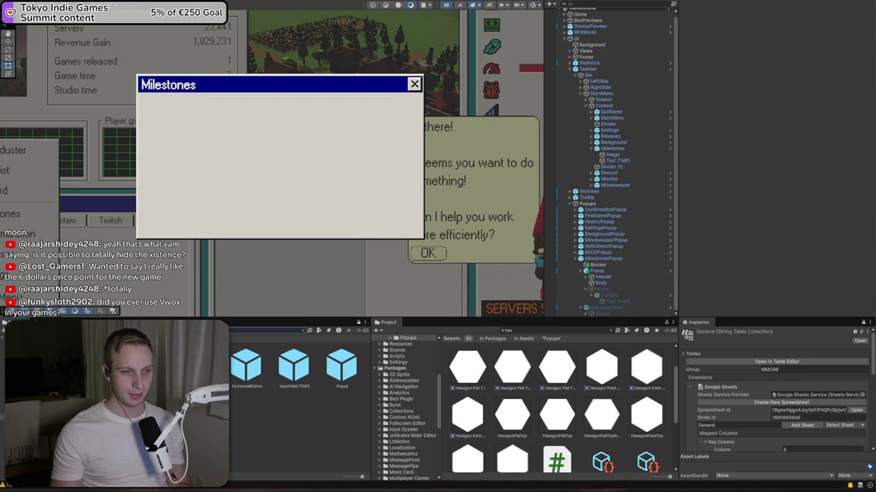
scroll(244, 390, up, 10)
scroll(244, 391, up, 5)
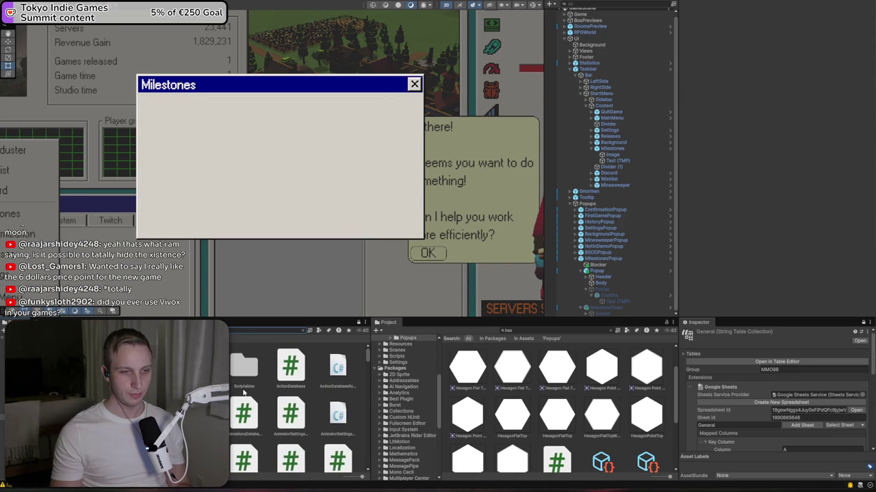
click(302, 331)
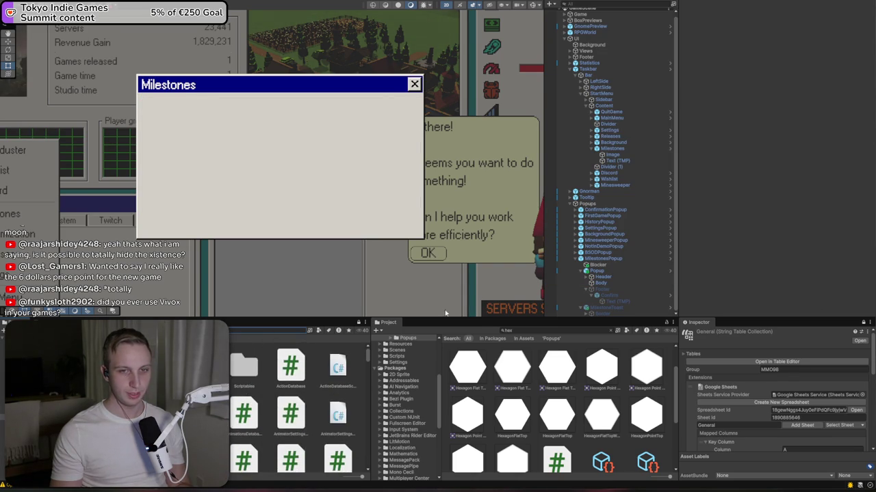
- Expand BackgroundPopup > Popup > Body and copy its TabHeader into the Milestones popup
click(598, 277)
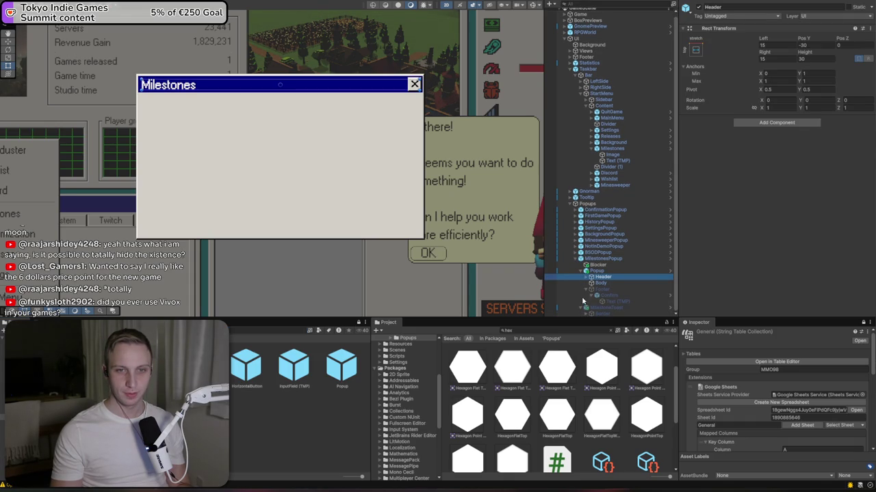
click(576, 236)
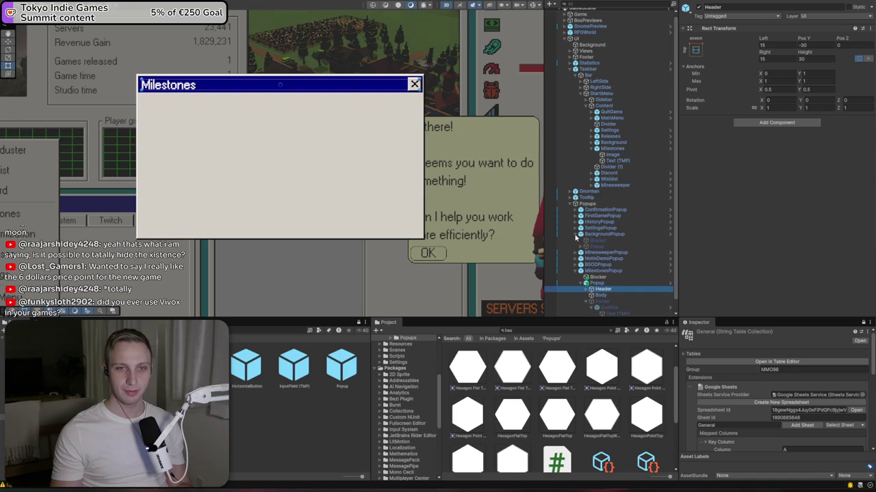
click(581, 248)
click(586, 260)
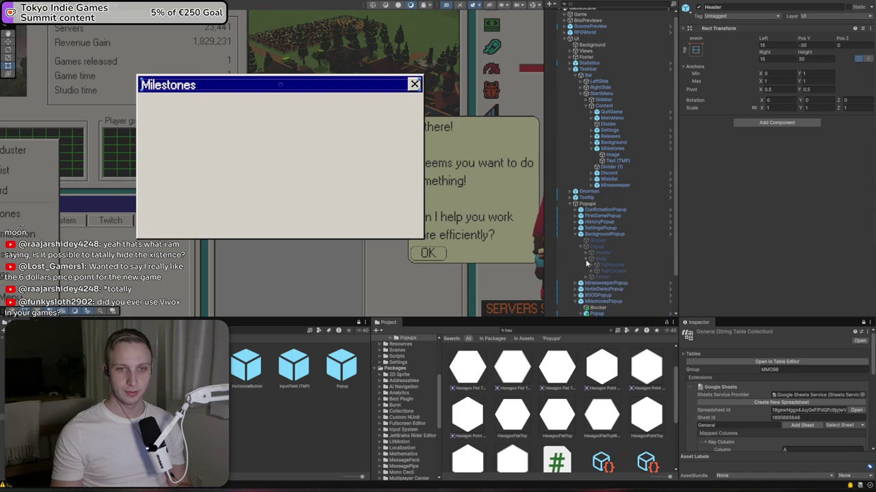
click(602, 266)
scroll(602, 267, down, 2)
drag(614, 307, 606, 285)
- Lower the TabHeader to Pos Y -80 and parent it under the popup's Body
key(w)
drag(281, 60, 281, 75)
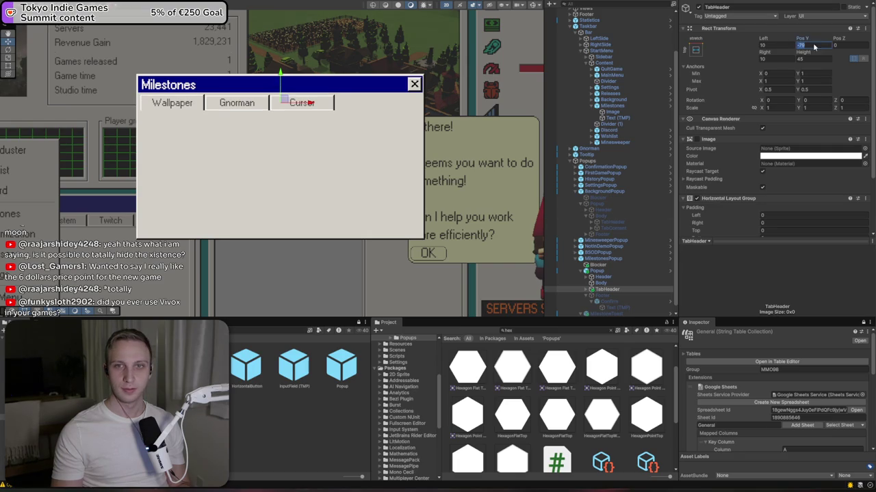
text(-80)
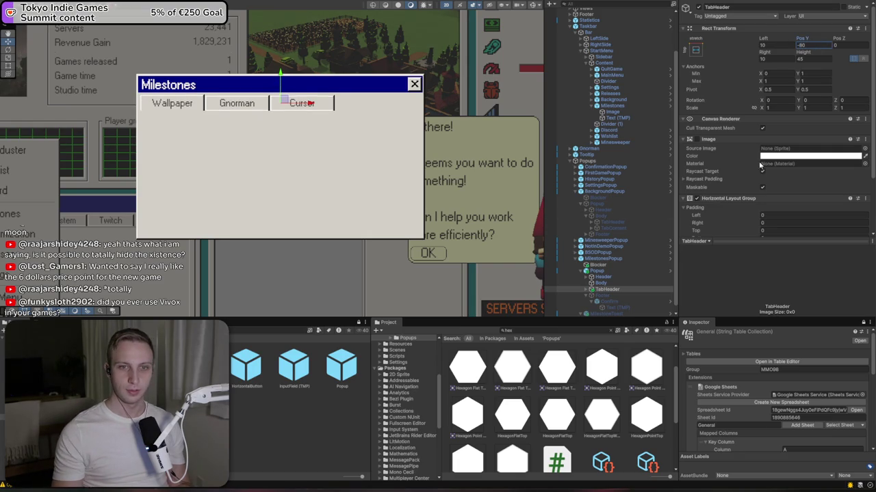
drag(609, 290, 605, 283)
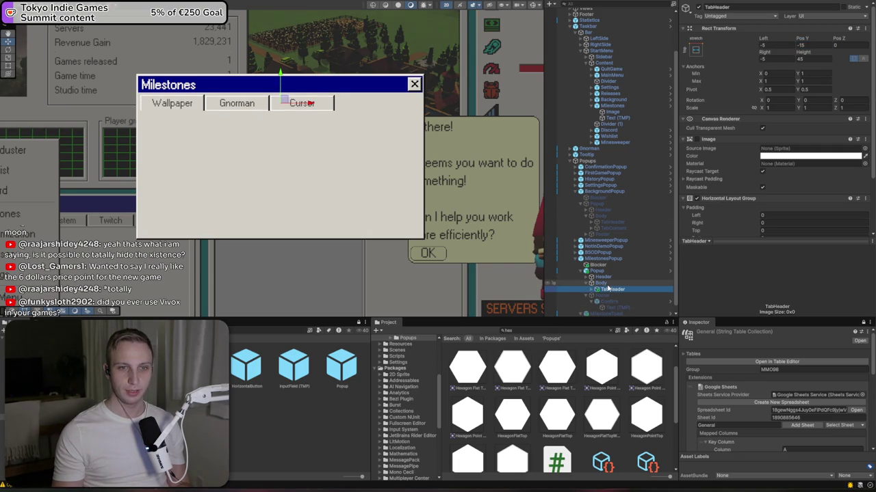
- Delete the TabCursors tab, leaving only Wallpaper and Gnorman
scroll(201, 86, up, 3)
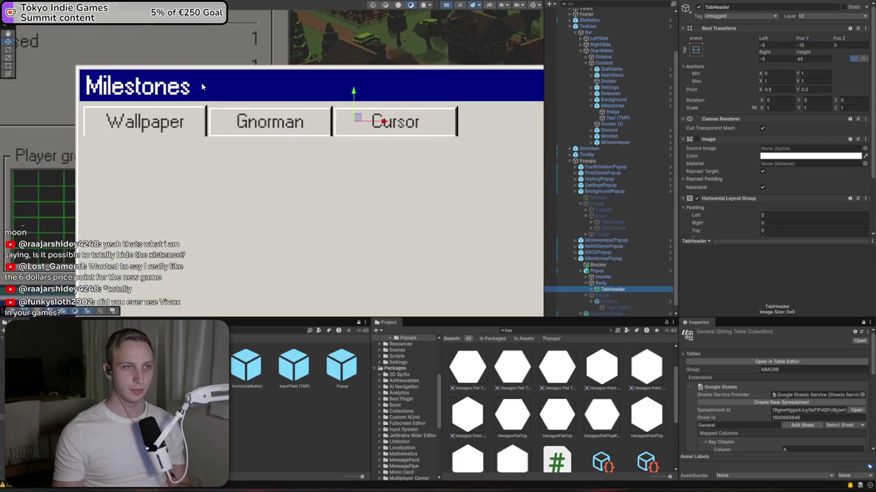
click(591, 290)
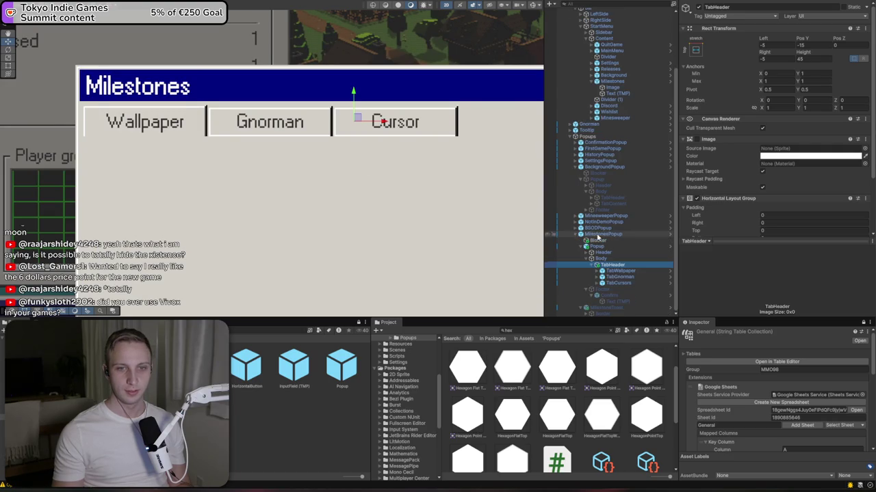
click(608, 283)
key(Delete)
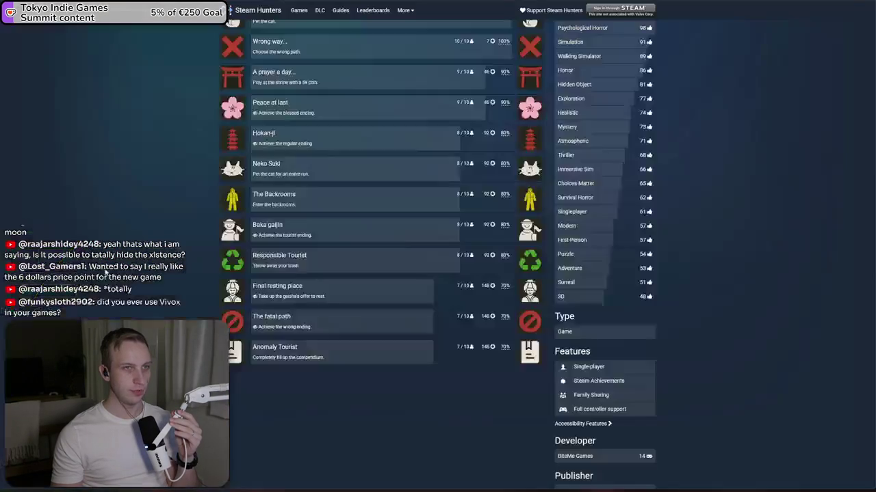
- Browse the open SteamDB MMO 98 and MMO 98 Demo pages and the Steam bookmarks folder
click(414, 1)
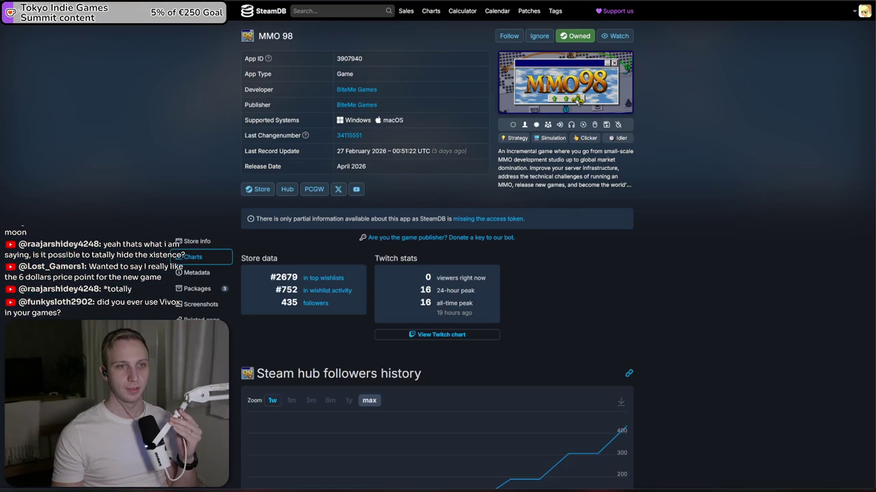
key(ctrl+Tab)
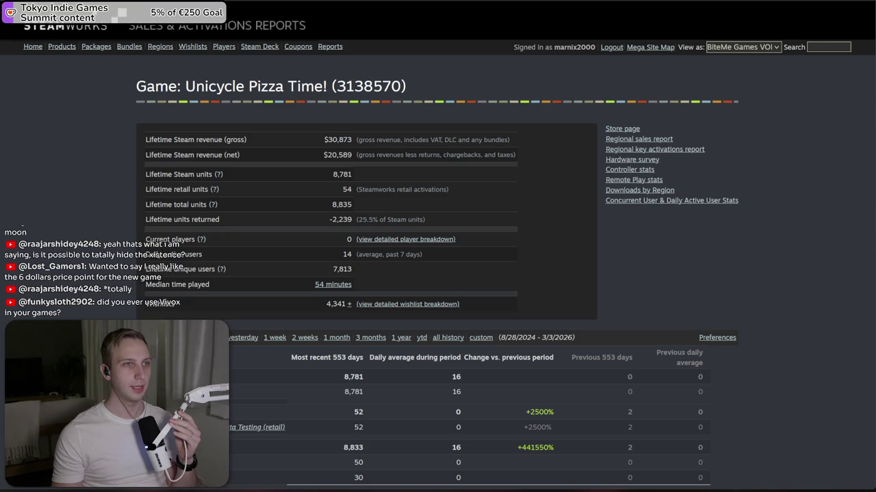
key(ctrl+Tab)
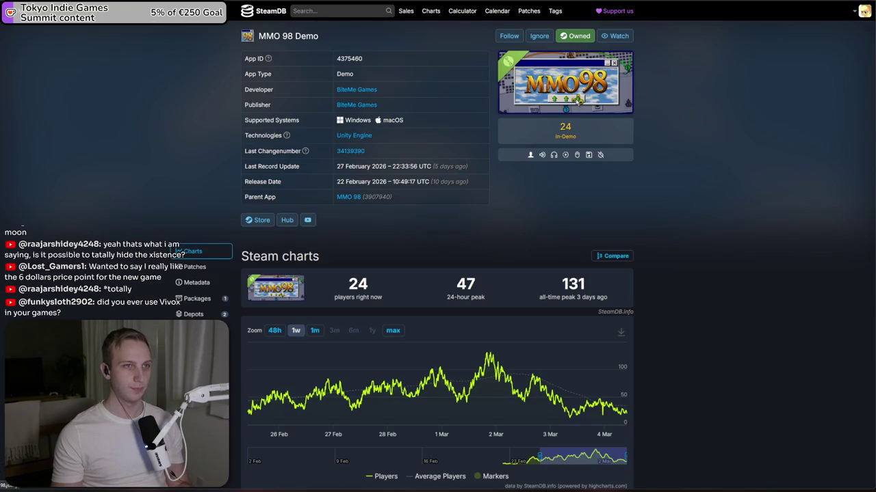
click(42, 0)
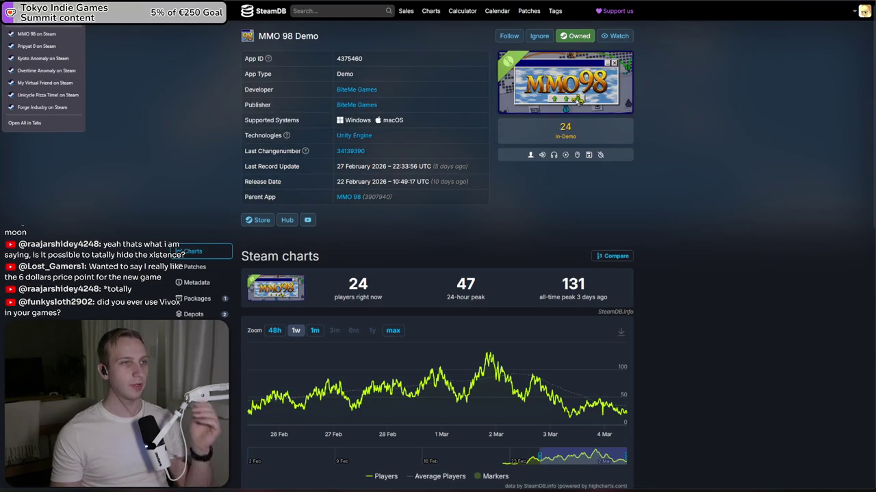
key(Escape)
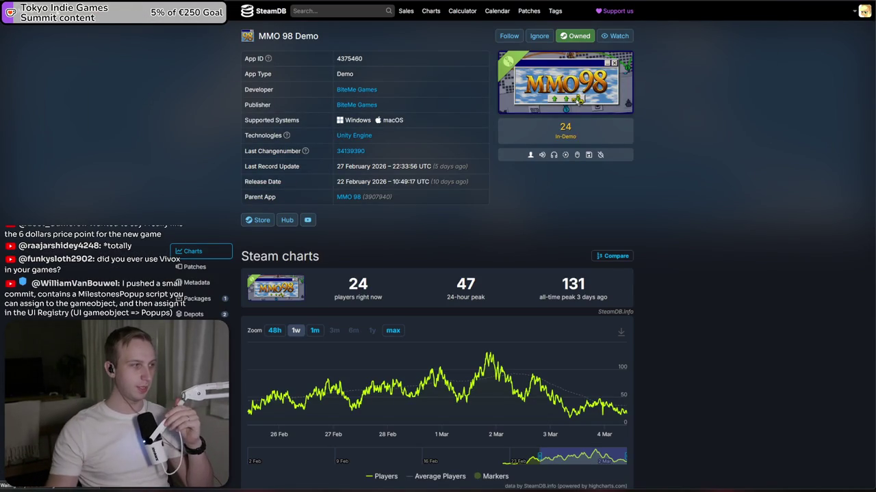
- Open a recent app from the Steamworks dashboard, then bring up GitHub Desktop
key(ctrl+Tab)
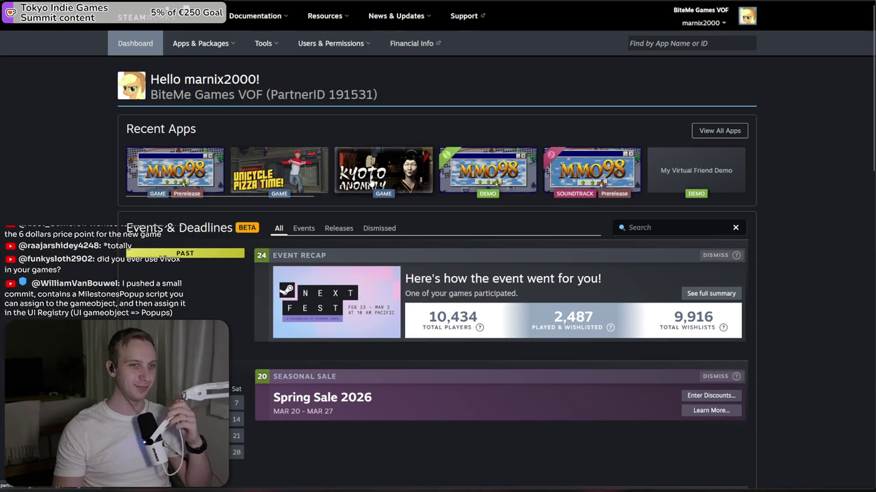
click(277, 182)
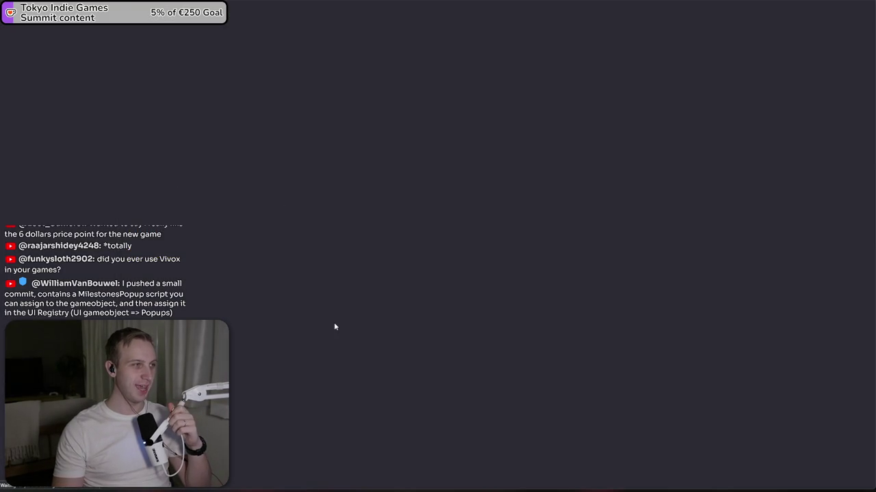
key(alt+Tab)
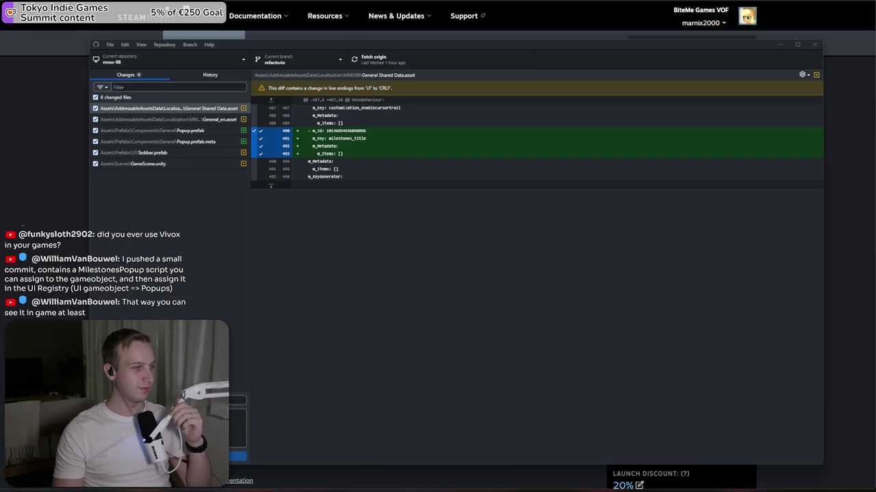
- Pull the latest origin commits into mmo-98's refactorio branch and view the history
click(203, 75)
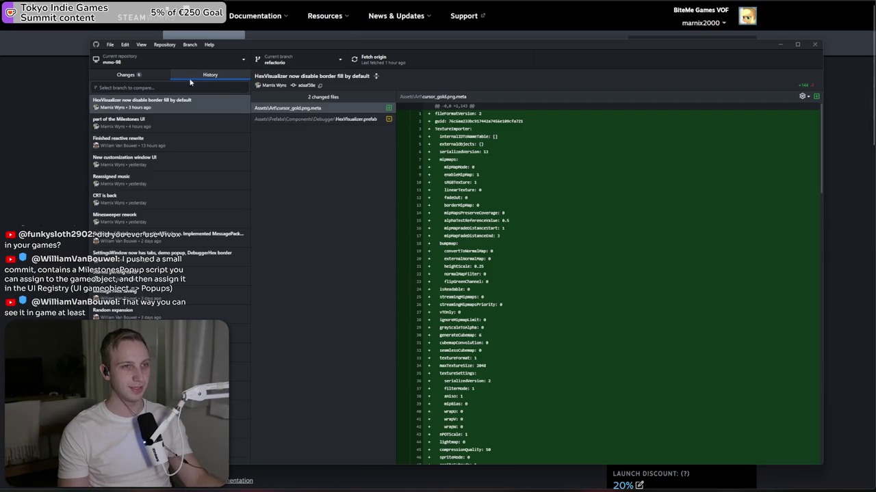
click(161, 76)
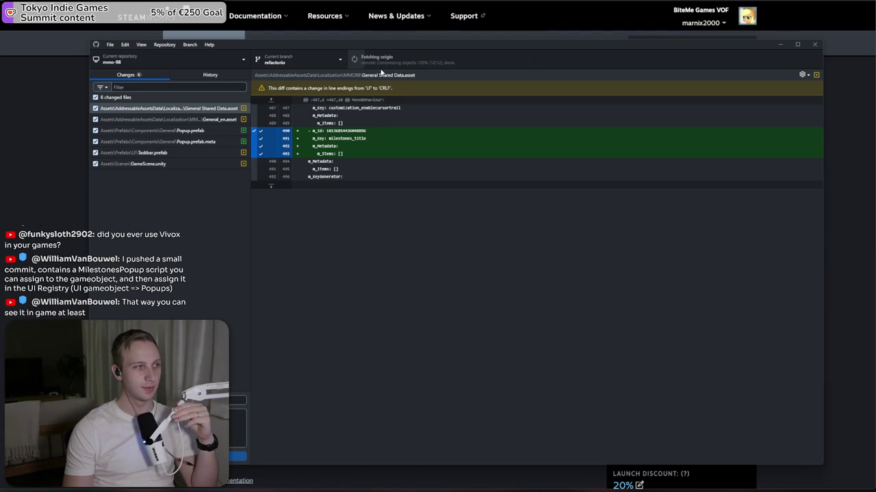
mouse_move(386, 47)
mouse_down()
mouse_move(307, 43)
mouse_move(367, 34)
mouse_up()
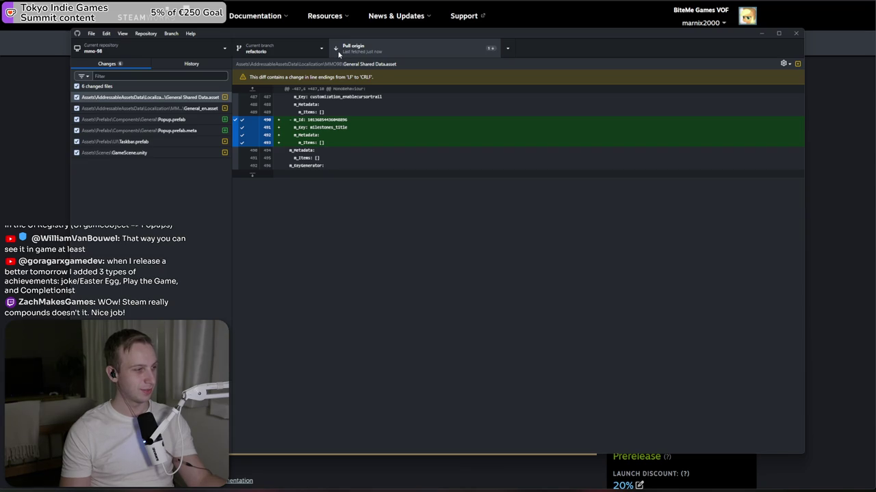
click(339, 52)
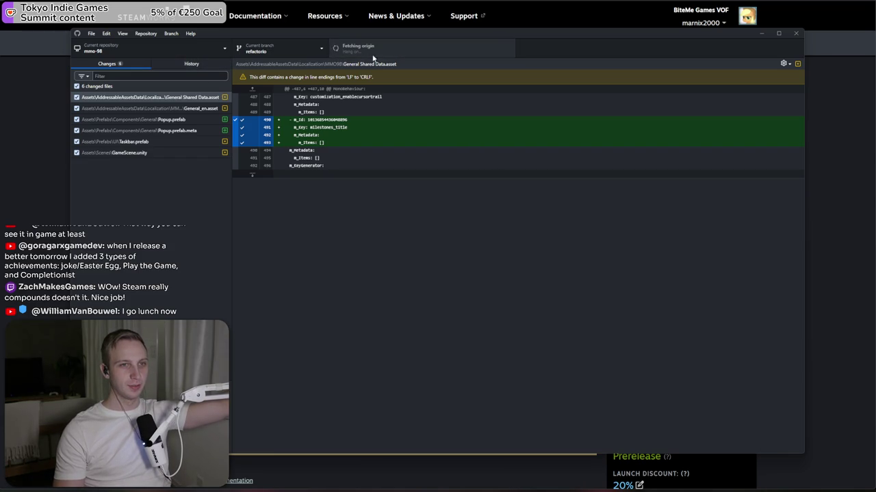
click(192, 63)
- Open the 'Added milestones popup script' commit and let Unity recompile the pulled scripts
click(296, 50)
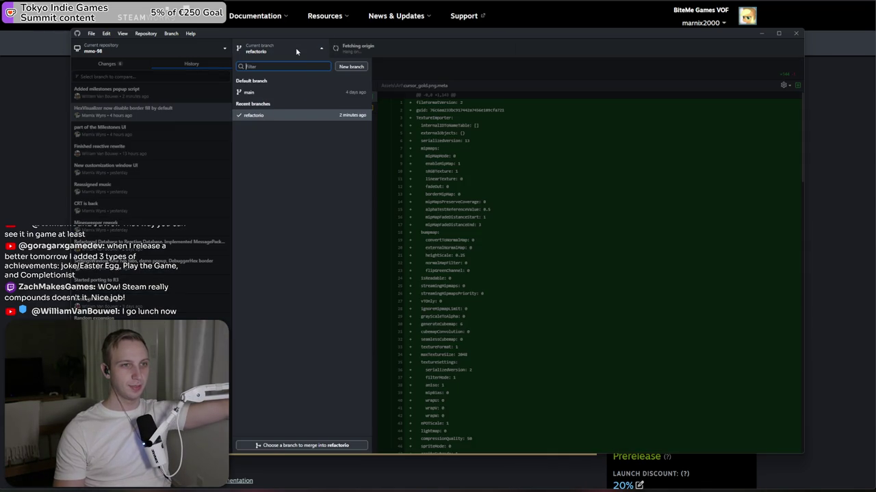
click(137, 100)
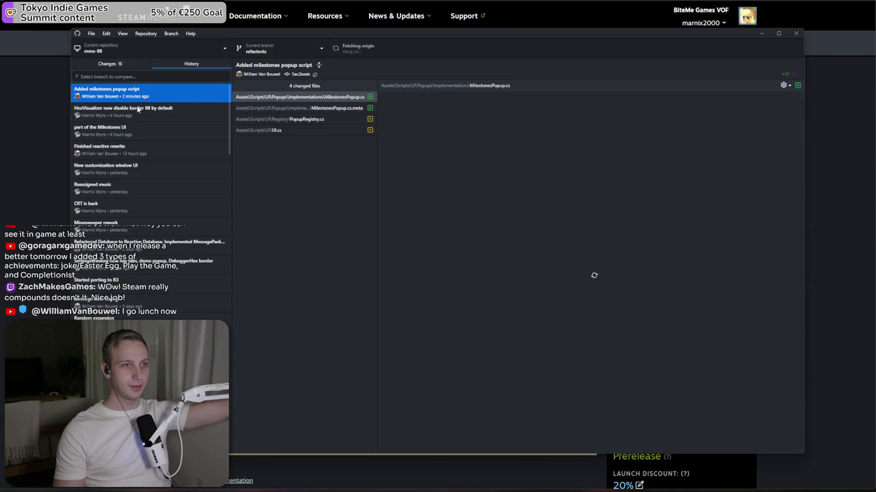
key(alt+Tab)
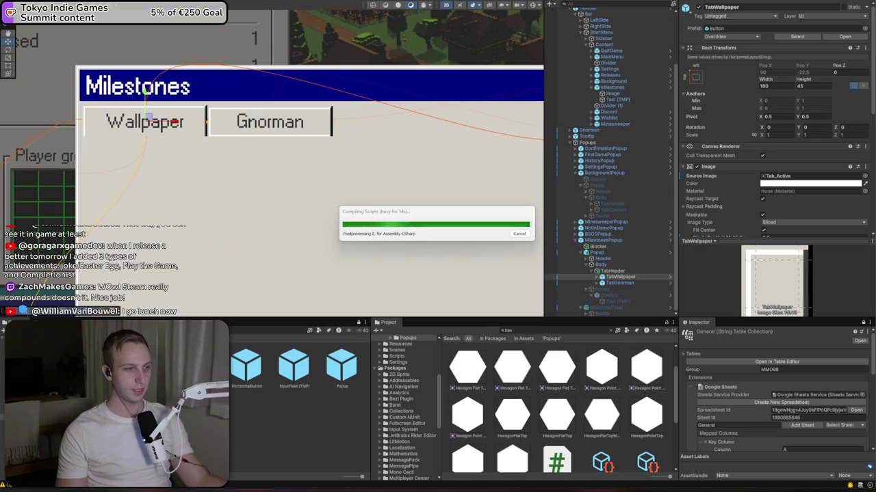
key(alt+Tab)
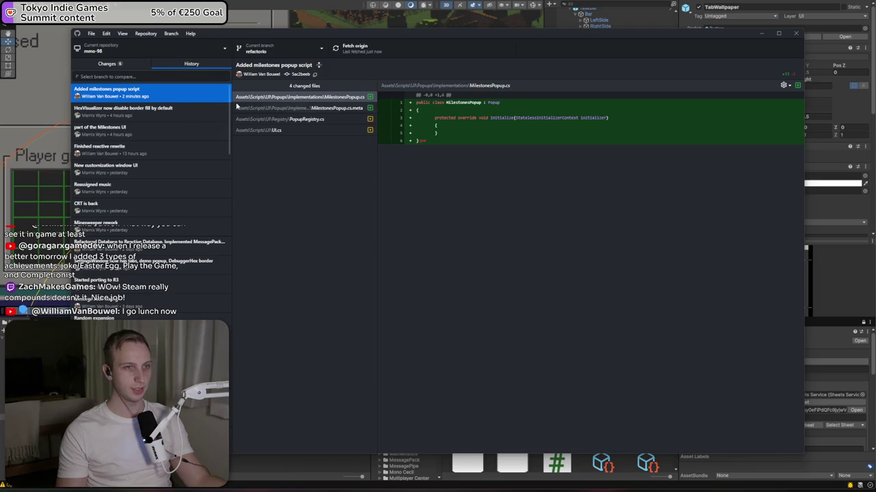
- Review the MilestonesPopup.cs, PopupRegistry.cs and UI.cs diffs, then return to Unity
click(304, 120)
click(307, 131)
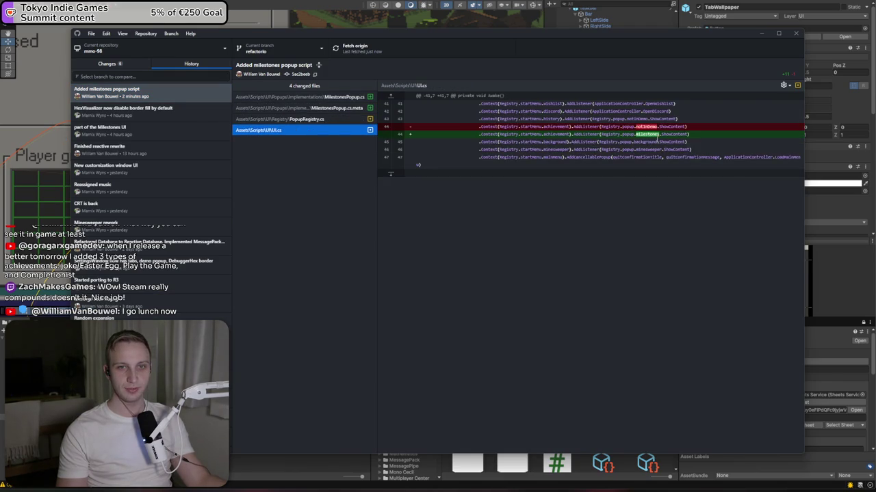
double_click(648, 134)
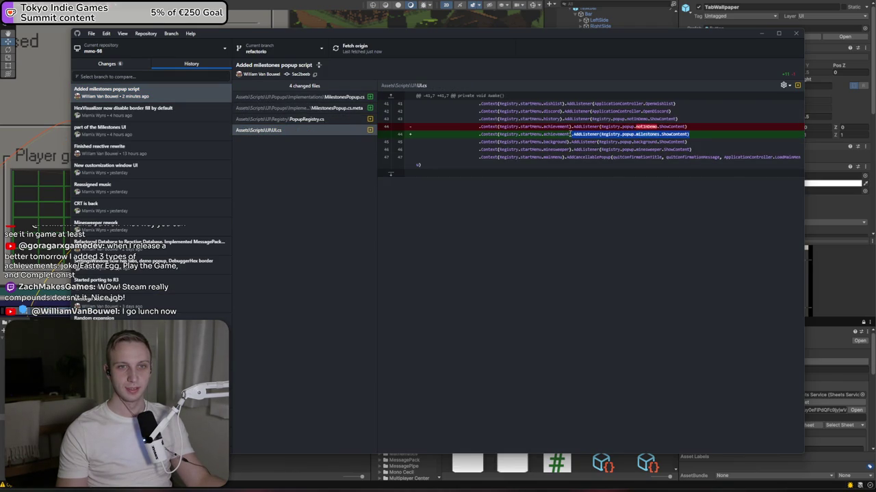
click(312, 98)
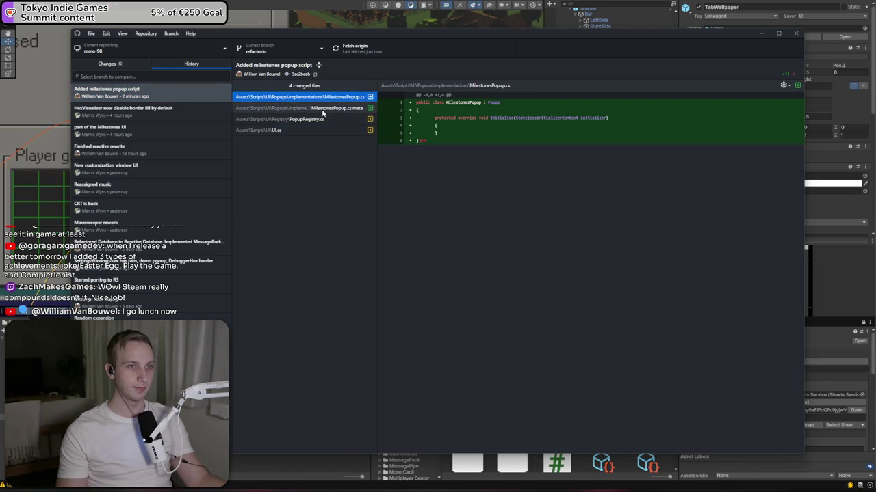
click(324, 118)
click(324, 130)
key(alt+Tab)
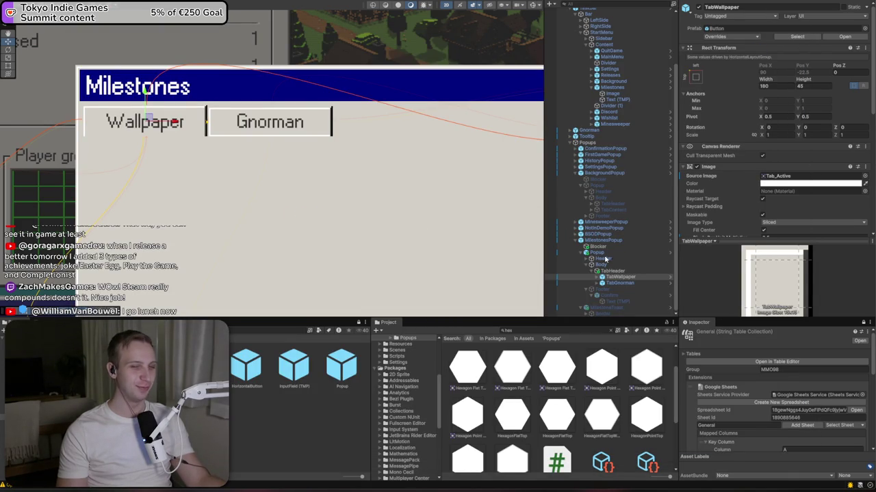
- Add a Milestones Popup script component to the MilestonesPopup object
click(613, 276)
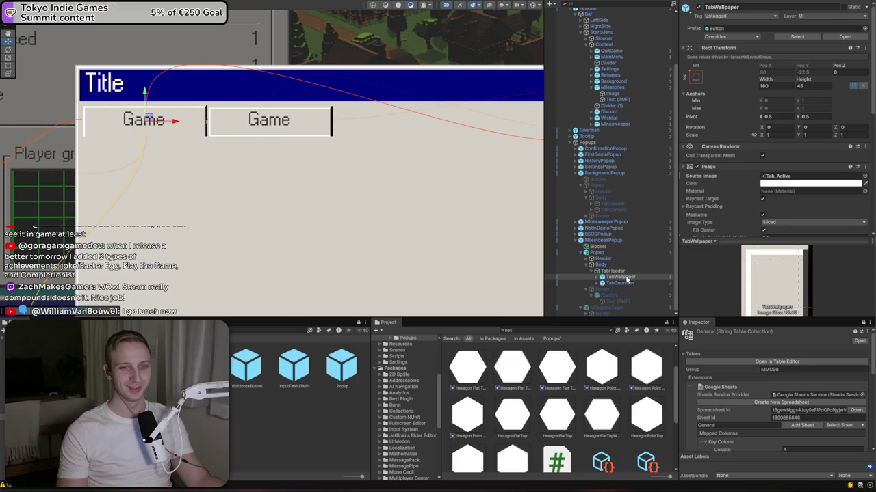
click(602, 240)
click(776, 286)
text(milestones)
key(Return)
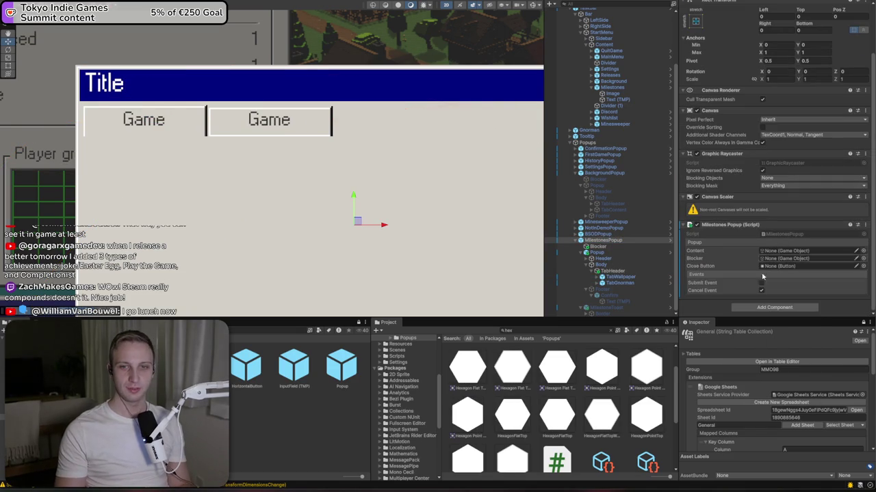
- Assign Popup as the script's Content and CloseButton as its close button
mouse_move(600, 256)
mouse_down()
mouse_move(821, 259)
mouse_move(794, 252)
mouse_move(796, 264)
mouse_up()
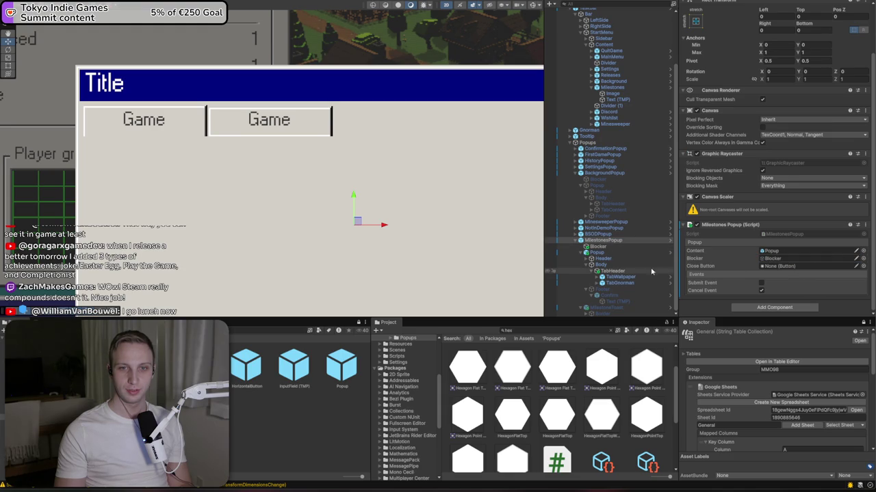
click(590, 260)
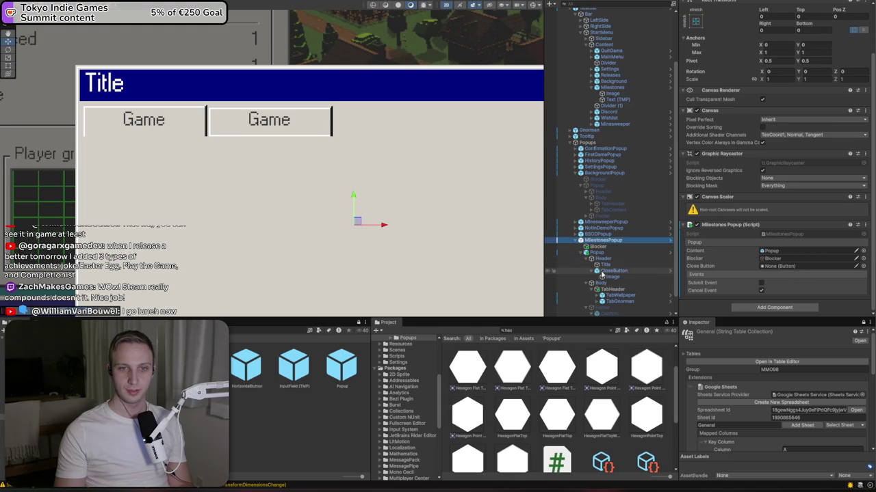
drag(613, 271, 757, 268)
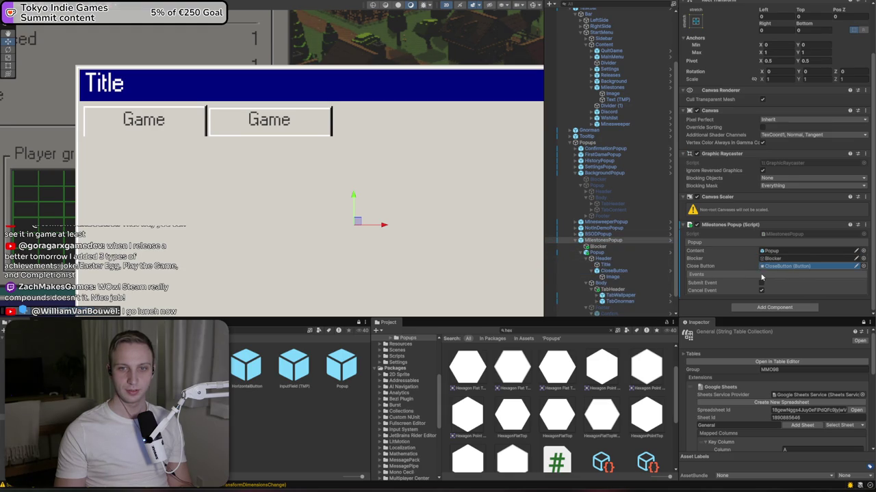
- Register MilestonesPopup in the UI script's list of popups
scroll(607, 235, up, 5)
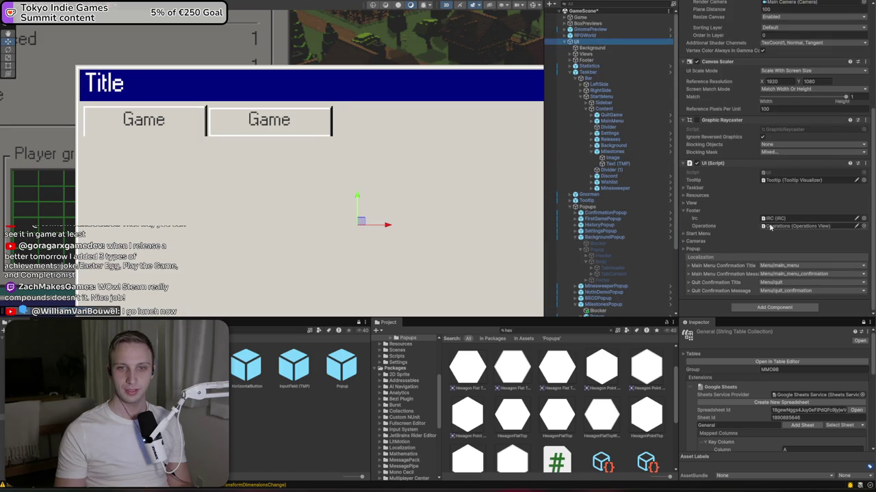
click(683, 249)
scroll(746, 225, down, 3)
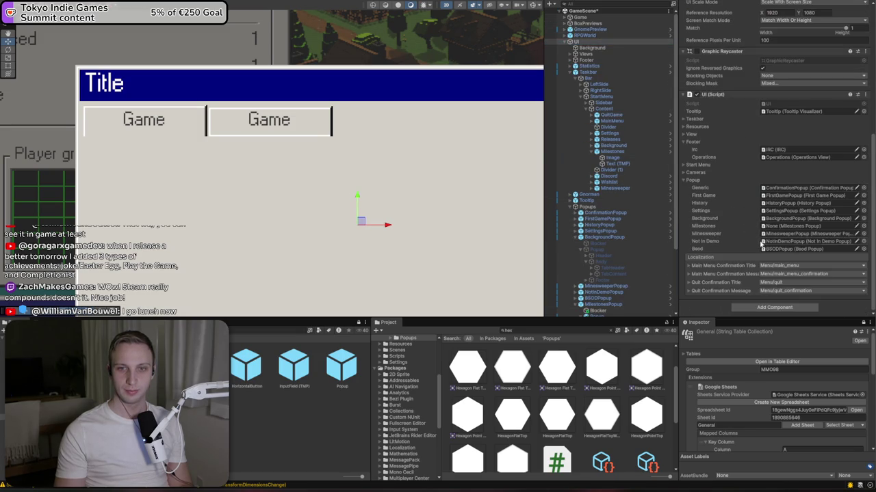
scroll(619, 250, down, 5)
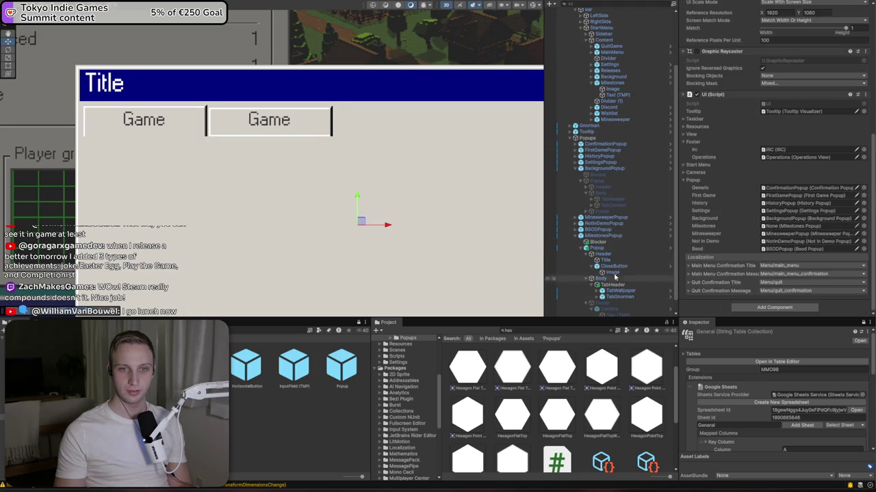
drag(787, 233, 791, 232)
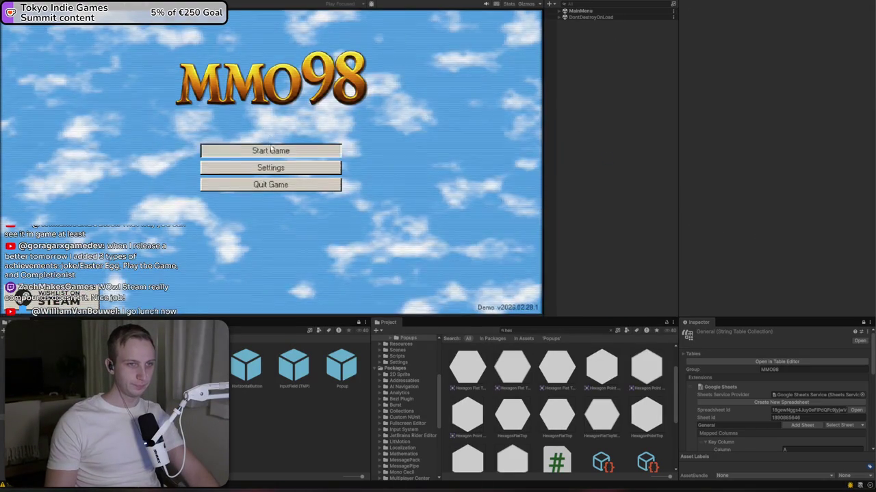
- Load the Playground game, open Milestones from the in-game Start menu, then close it
click(262, 153)
click(261, 149)
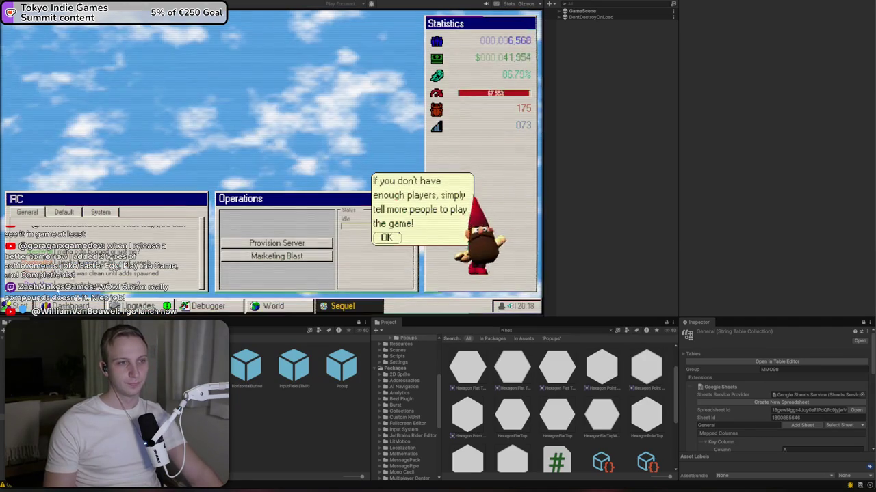
click(15, 306)
click(49, 207)
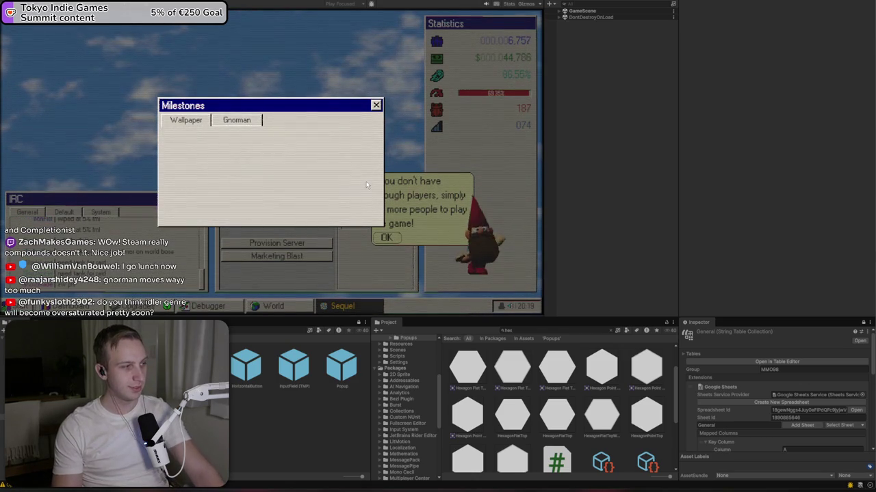
click(376, 105)
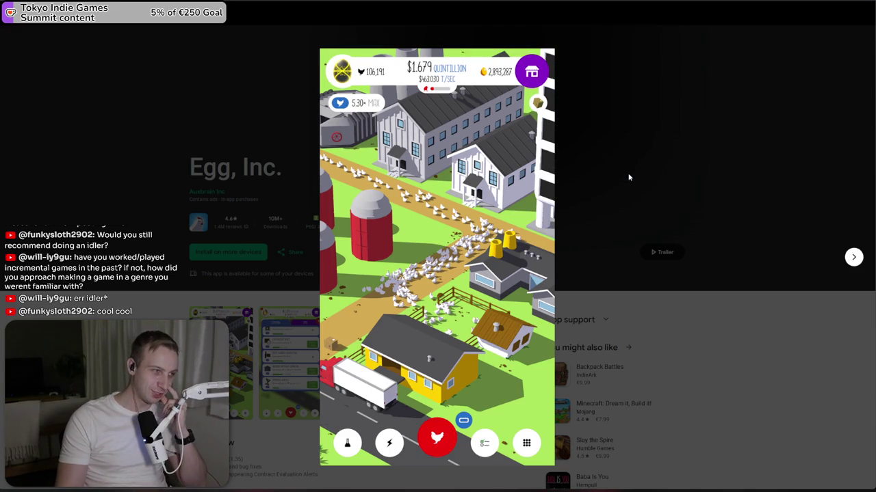
- Page through the Egg, Inc. screenshots up to Customize, then close the enlarged view
click(853, 263)
click(853, 263)
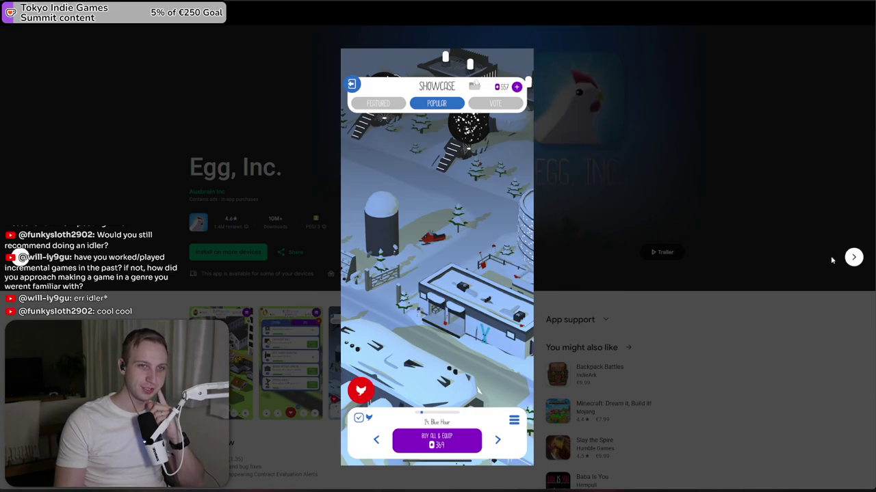
click(852, 258)
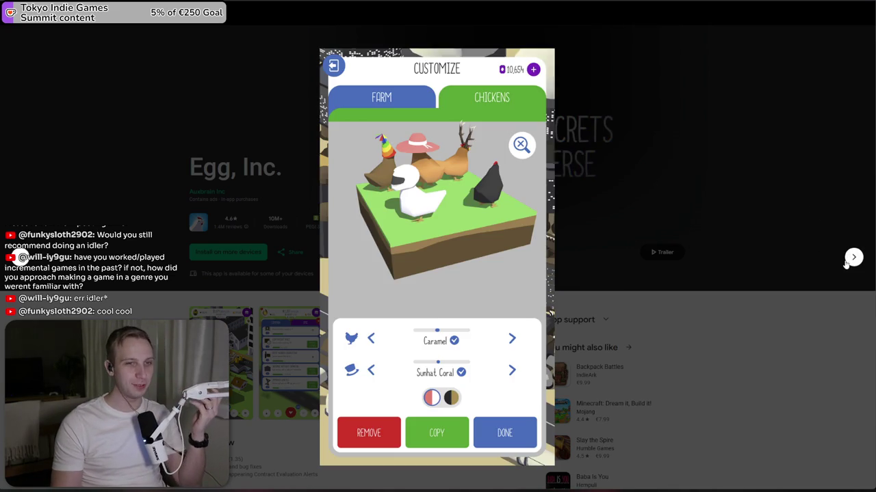
click(662, 236)
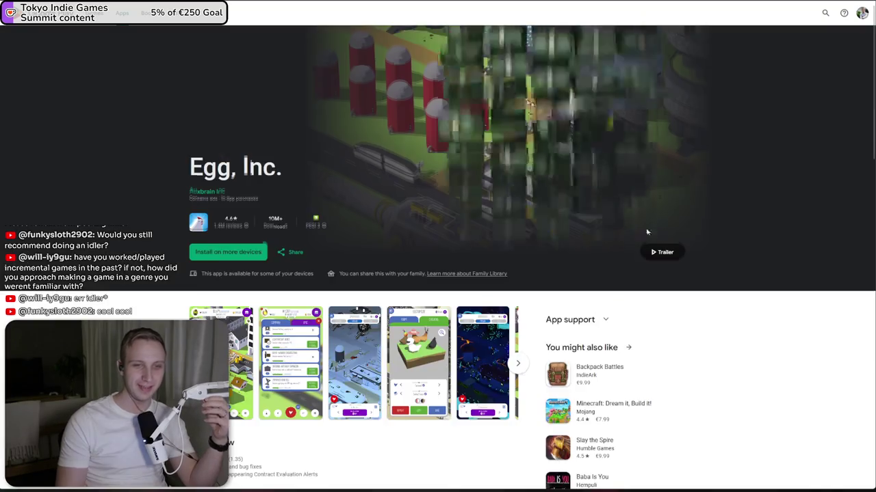
- Highlight the three What's new lines, then go back to the egg inc search results
scroll(438, 273, down, 3)
triple_click(353, 318)
drag(362, 316, 191, 303)
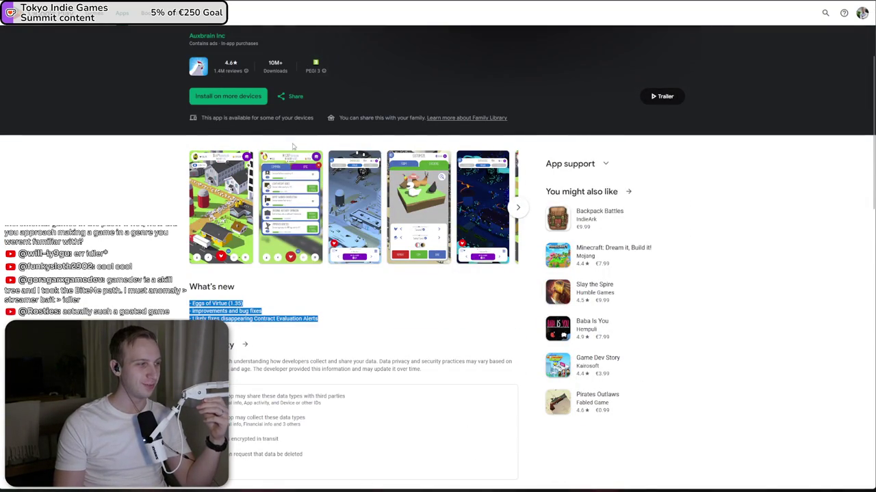
scroll(300, 149, up, 3)
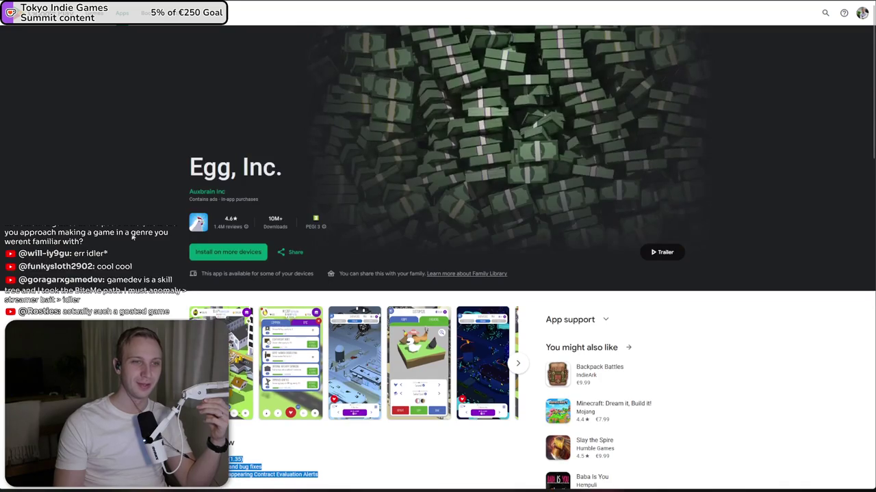
scroll(504, 244, down, 2)
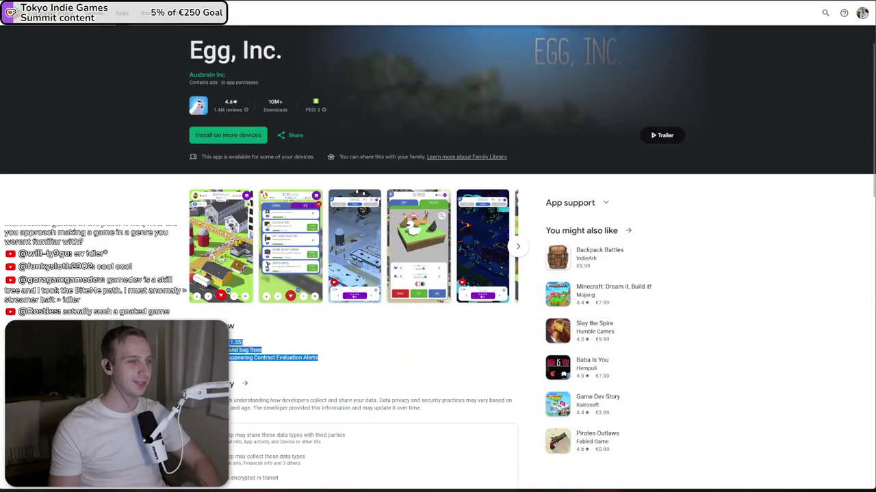
key(alt+Left)
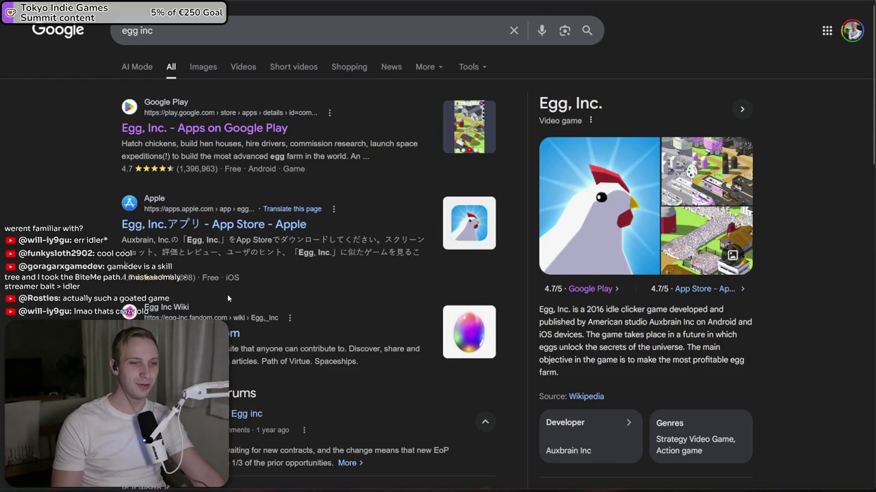
- Search Google for 'egg inc release date'
scroll(228, 299, down, 4)
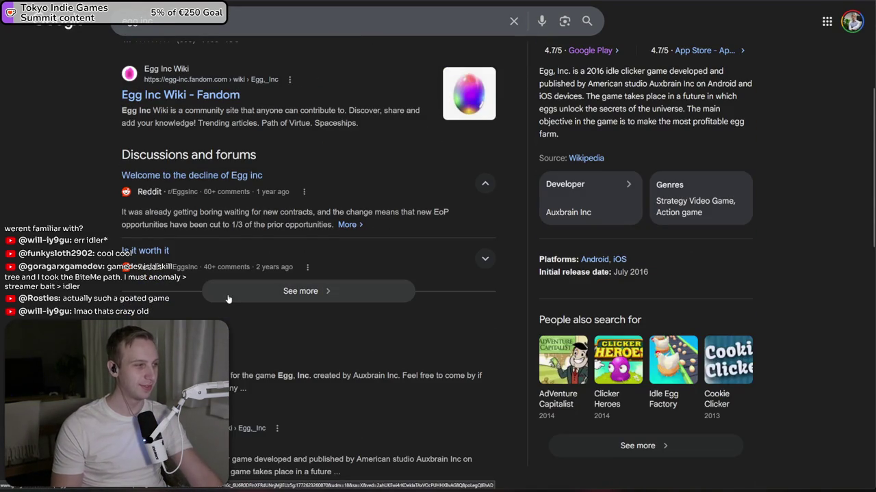
scroll(520, 203, up, 4)
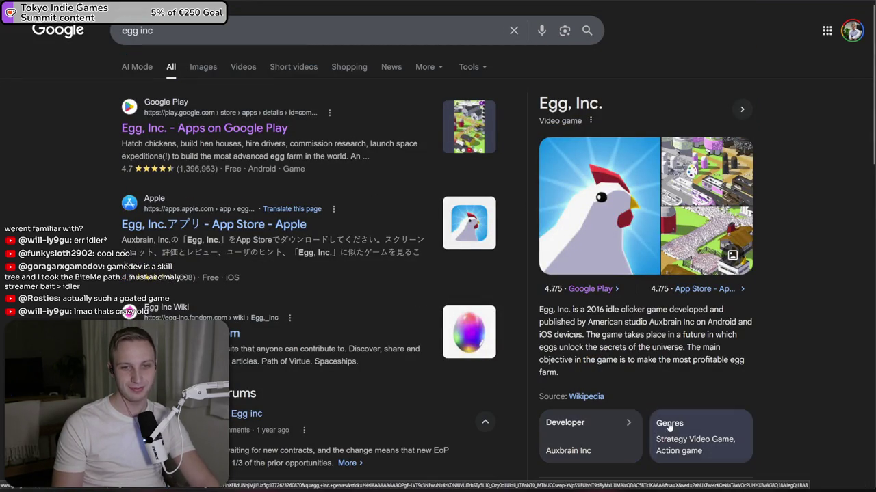
click(226, 30)
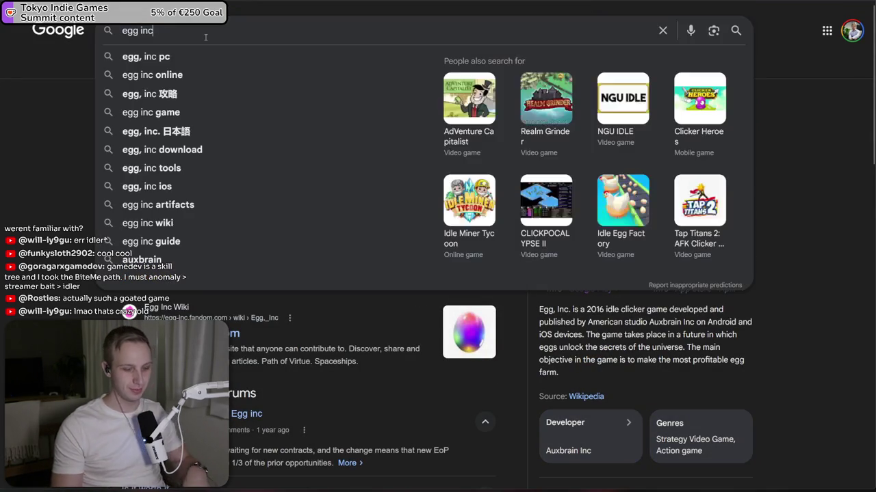
text( releas)
key(Down)
key(Return)
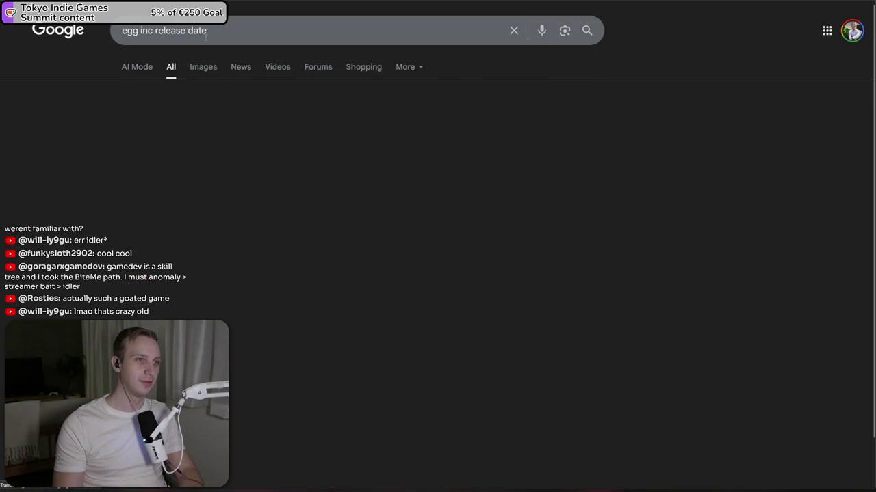
- Highlight the July 13, 2016 release date, then switch back to the Unity editor
drag(286, 154, 190, 157)
click(194, 166)
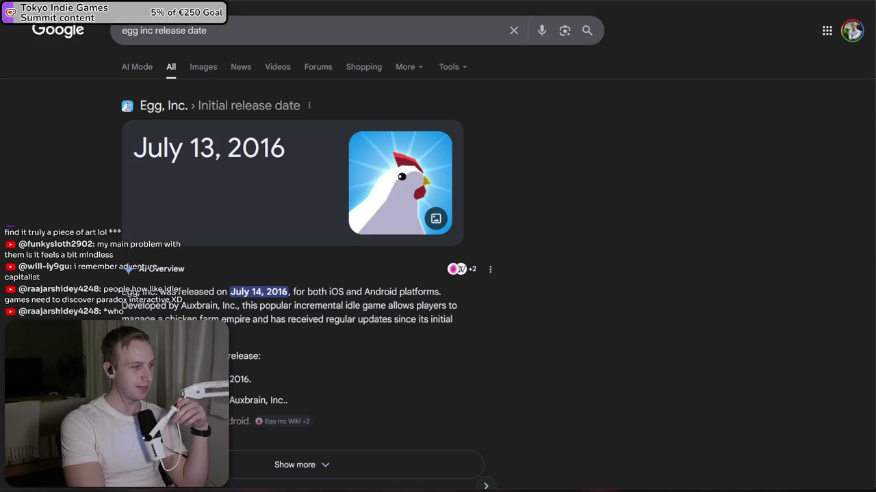
key(ctrl+Tab)
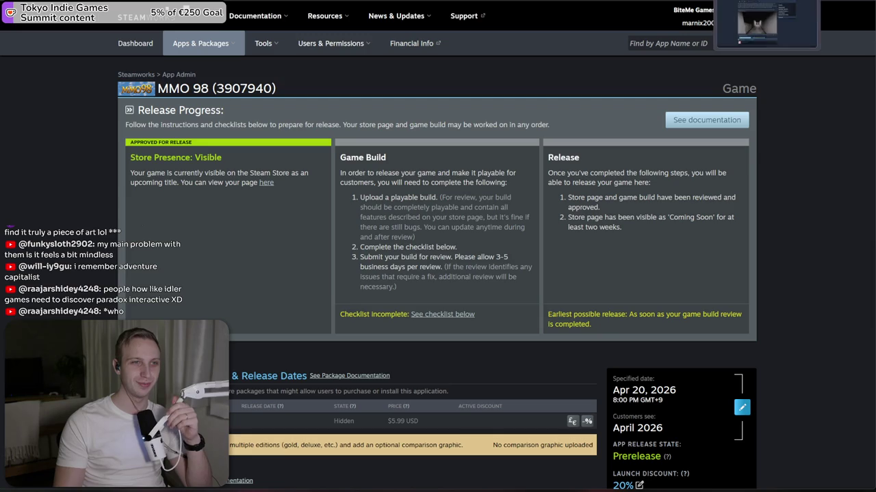
key(alt+Tab)
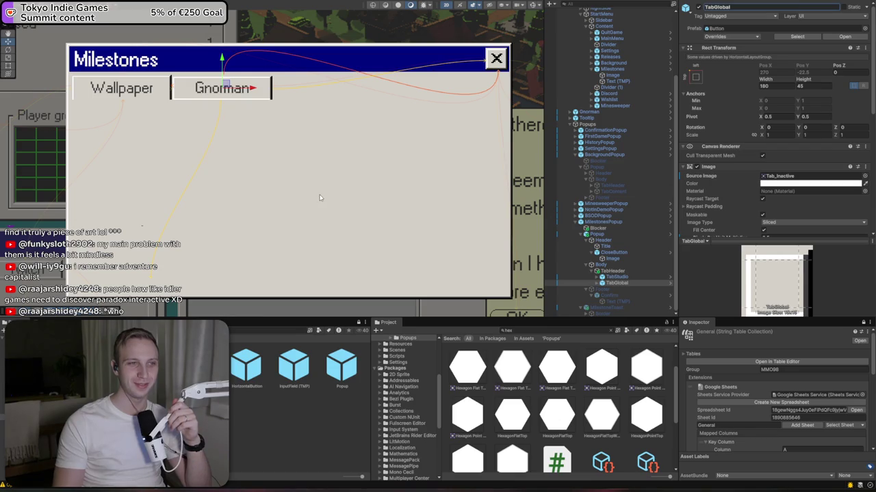
- Create a TabBody image under Body, stretched to fill the whole body area
click(619, 284)
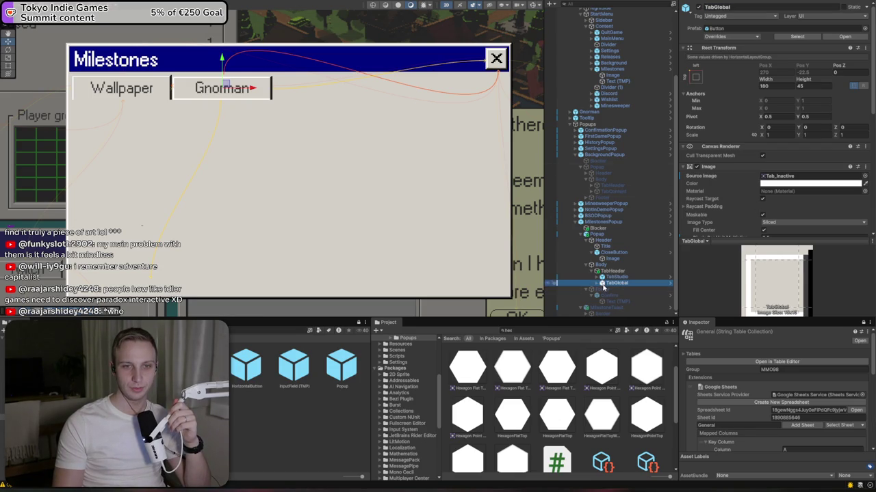
click(604, 273)
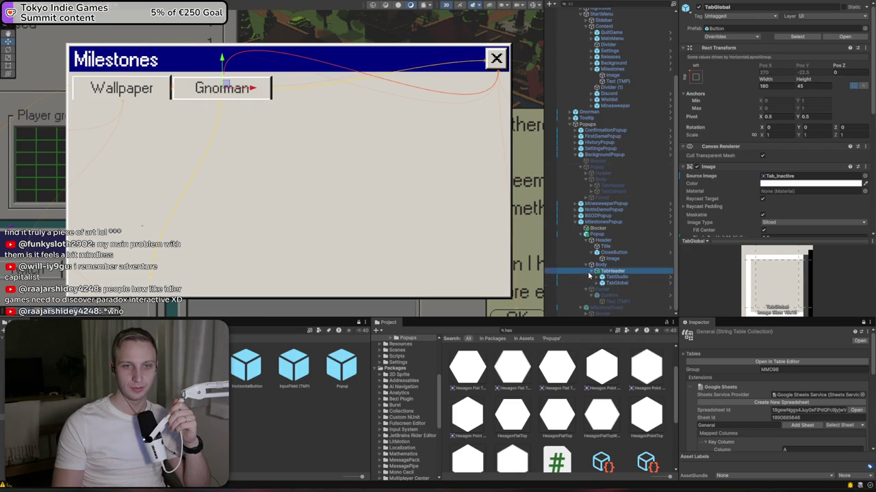
click(592, 273)
right_click(613, 279)
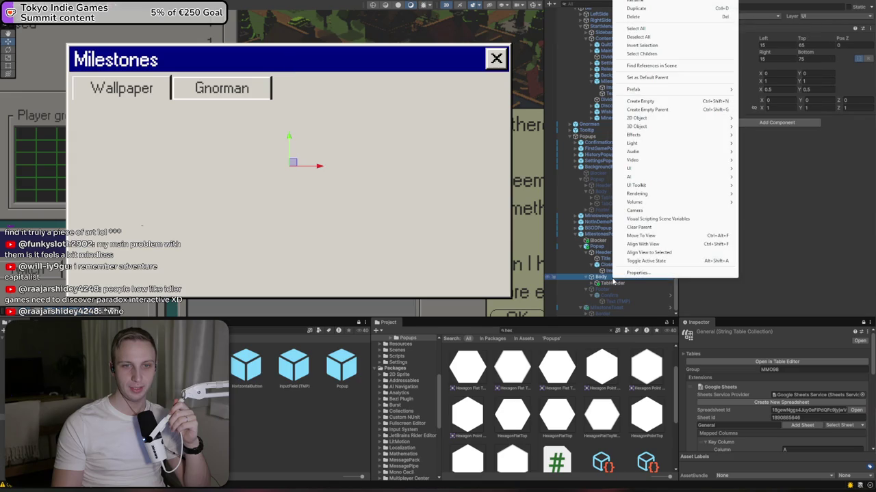
mouse_move(664, 169)
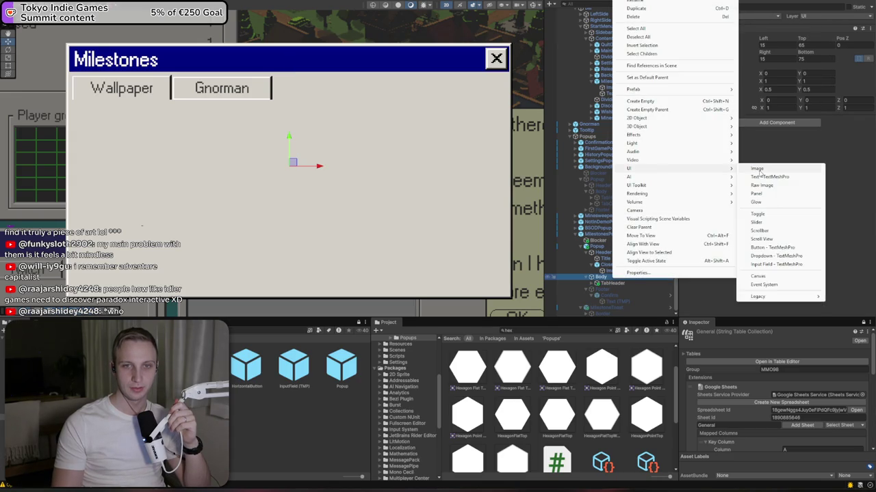
click(760, 171)
text(TabB)
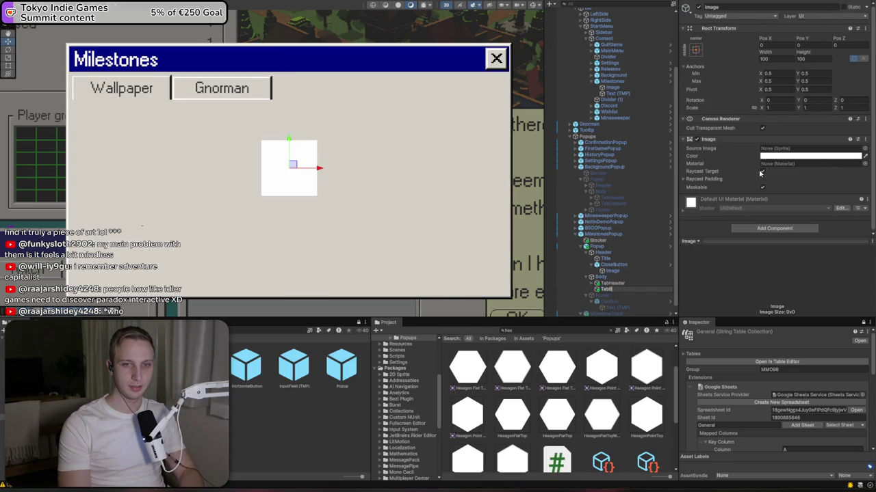
key(Return)
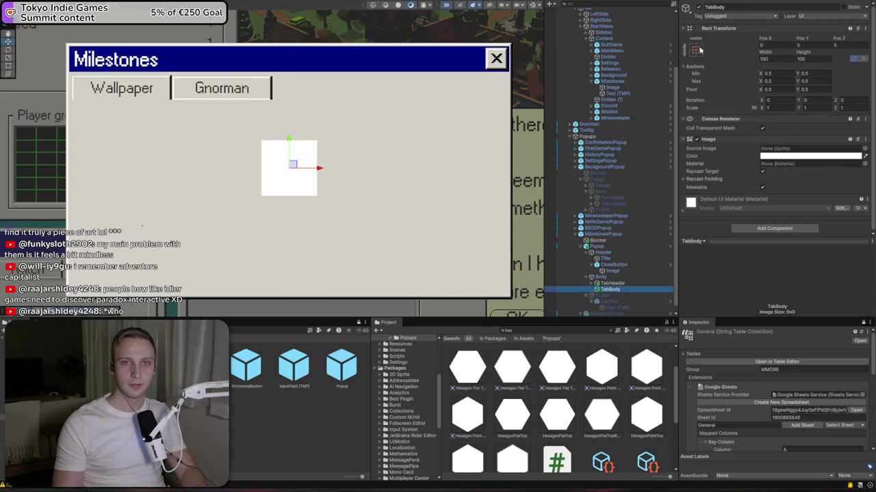
click(695, 49)
alt+click(777, 163)
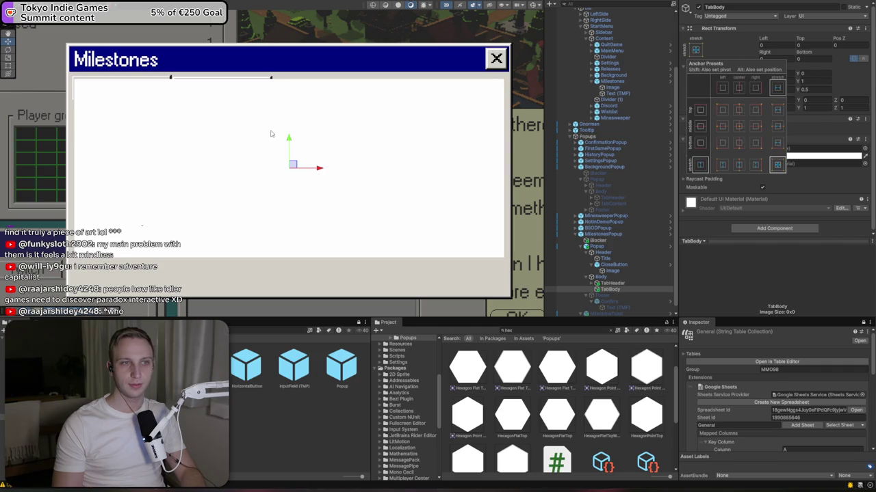
- Set TabHeader's offsets to 0 and give its image the Windows_Inner_Frame_Inverted sprite
click(595, 284)
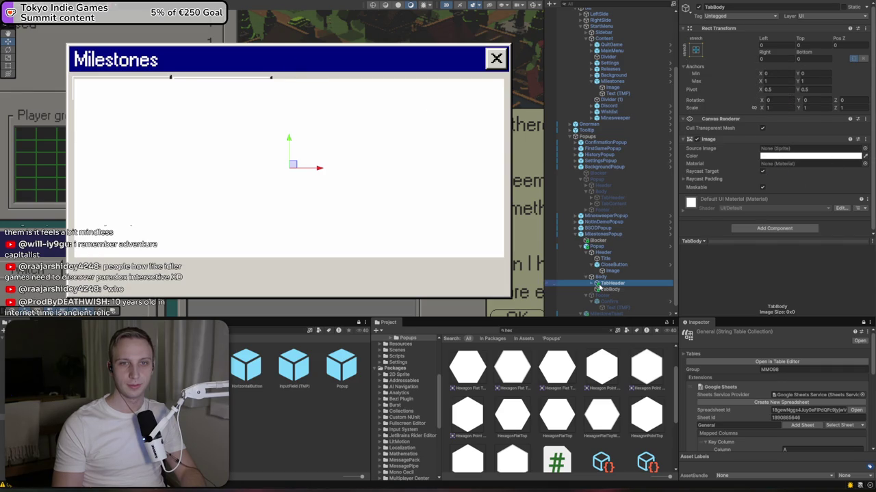
click(783, 45)
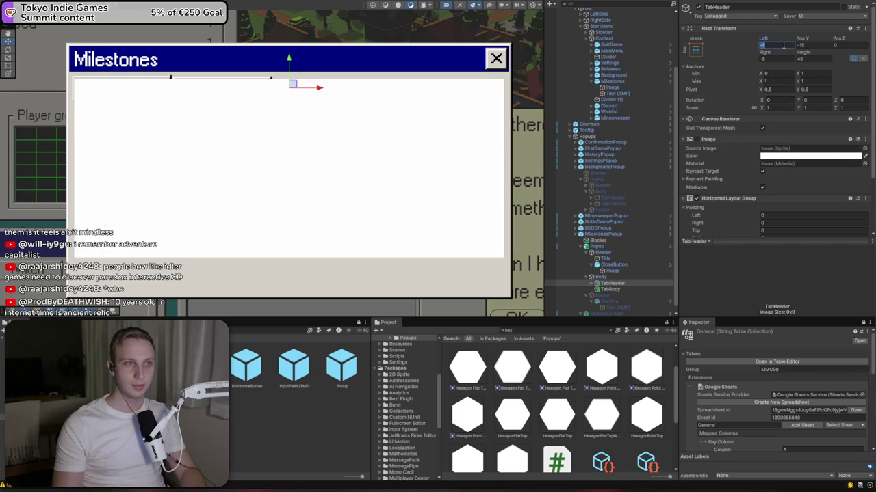
text(0)
key(Tab)
key(Tab)
key(Tab)
text(0)
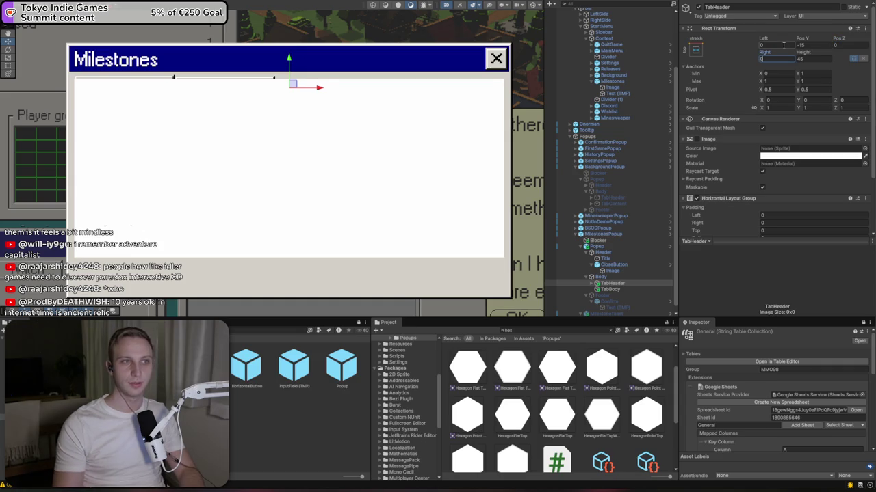
scroll(820, 95, down, 3)
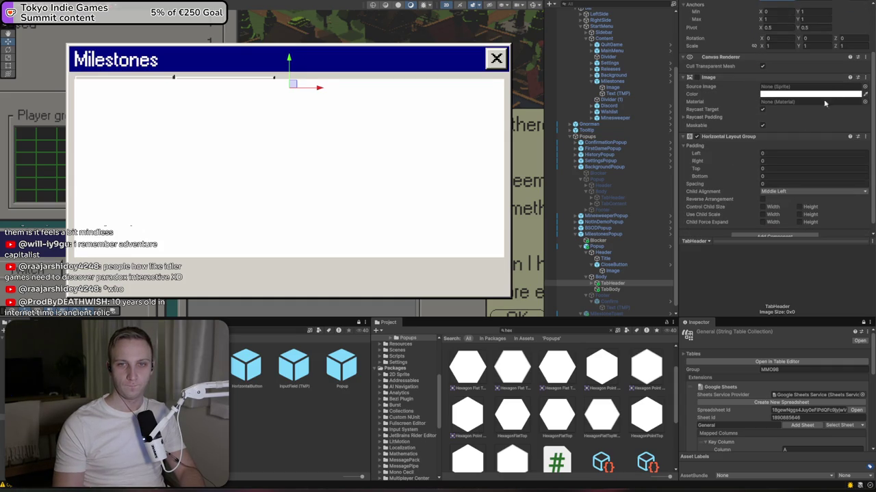
click(864, 87)
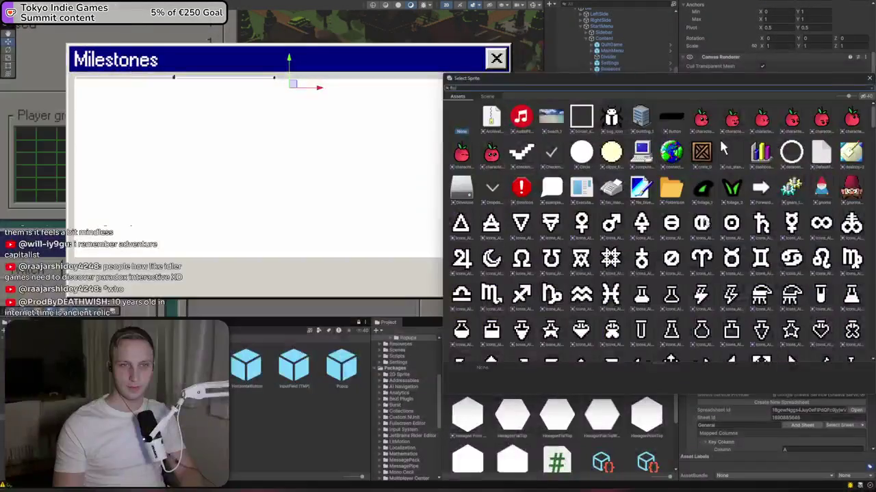
text(a)
click(549, 122)
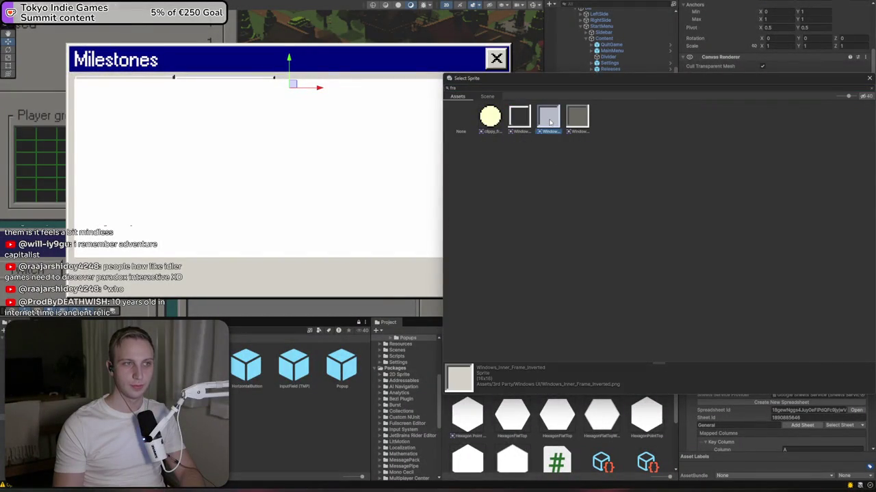
double_click(549, 122)
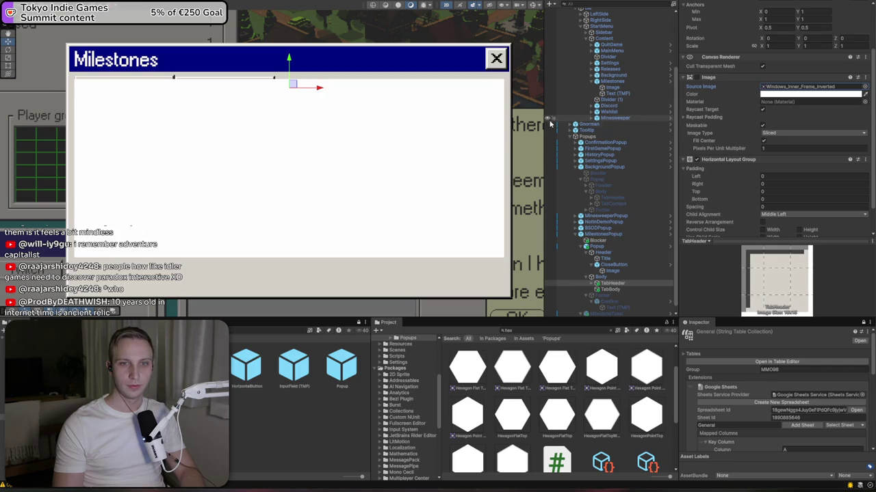
- Give TabBody the inset Windows_Inner_Frame_Inverted sprite and move it below the Wallpaper/Gnorman tabs
click(625, 290)
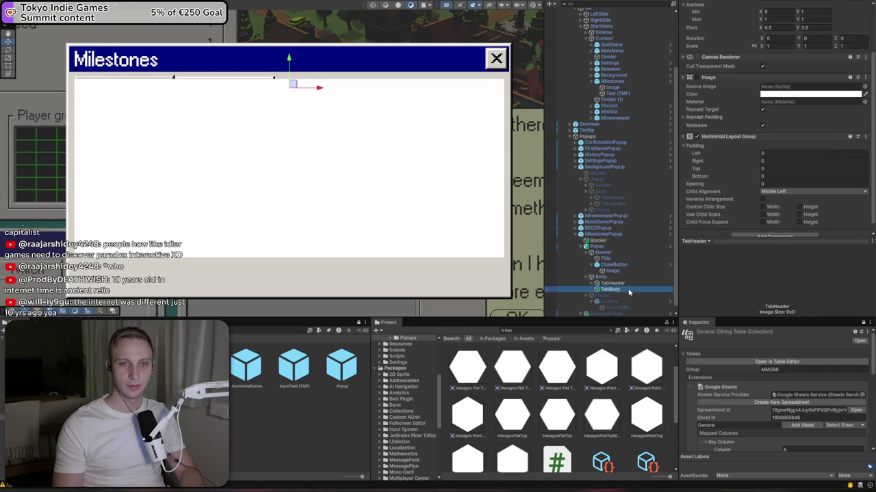
click(864, 149)
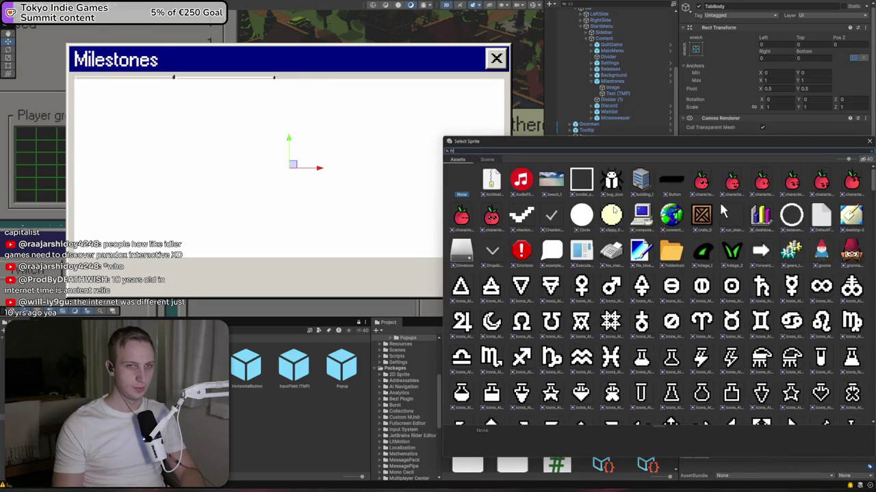
double_click(549, 180)
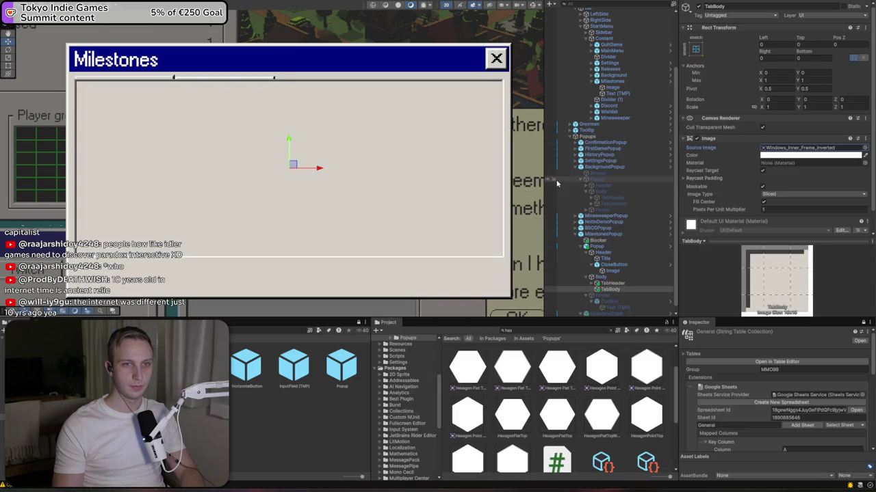
drag(290, 144, 288, 161)
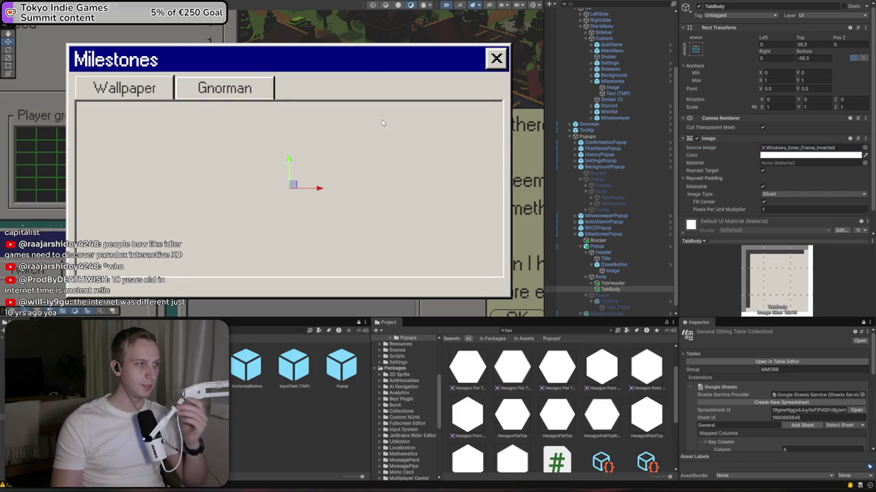
click(603, 290)
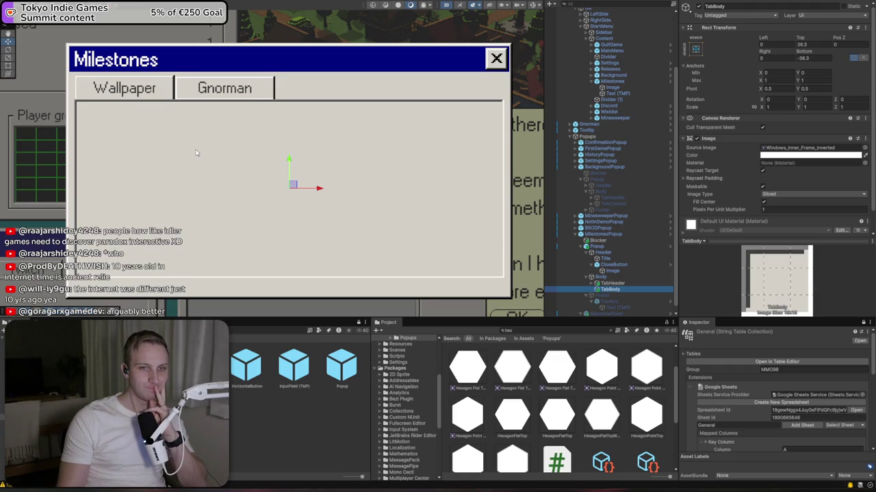
right_click(620, 289)
- Add a Scroll View inside TabBody, stretched to fill the tab body
mouse_move(648, 180)
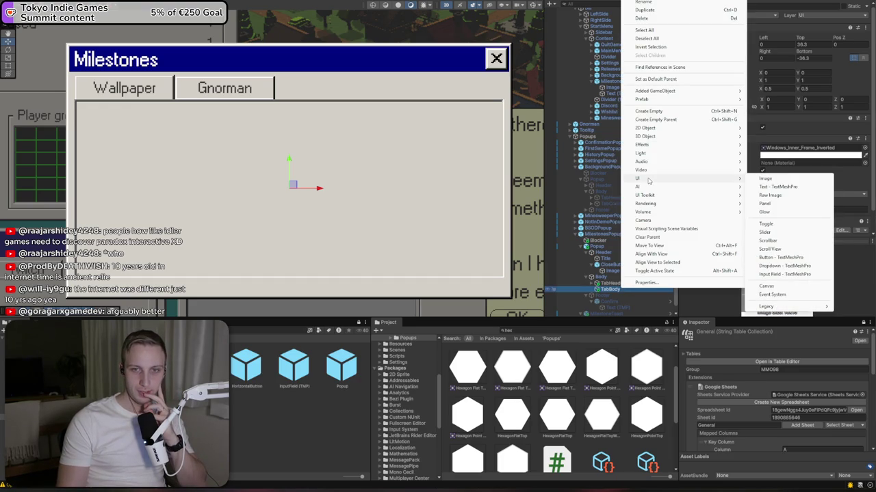
click(808, 251)
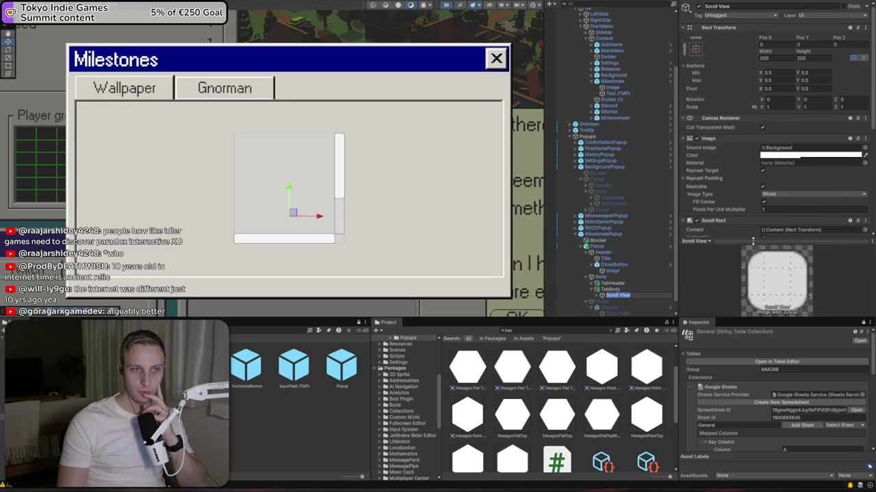
click(695, 48)
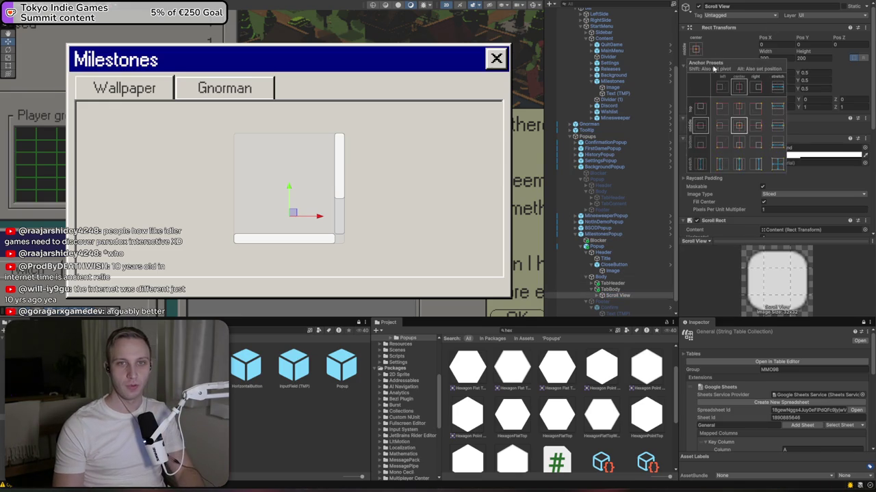
alt+click(780, 166)
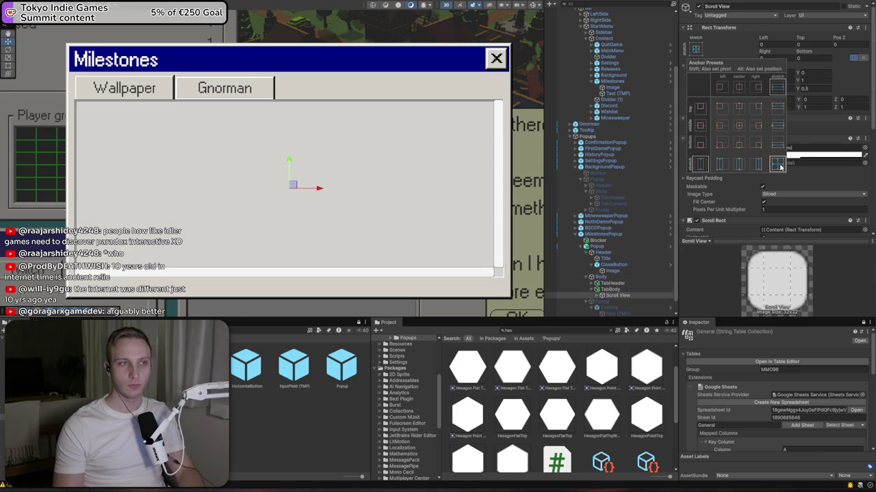
click(605, 302)
click(597, 297)
- Delete the horizontal scrollbar and clear its missing reference on the Scroll View
scroll(753, 205, down, 4)
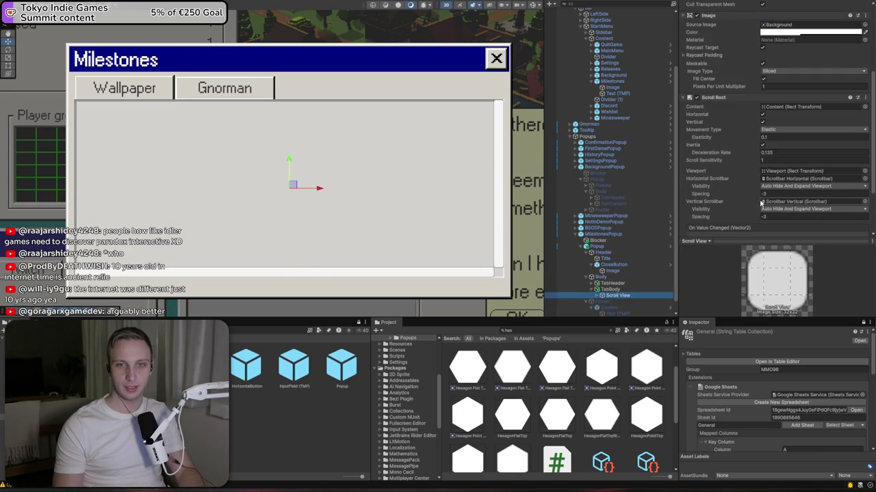
click(787, 203)
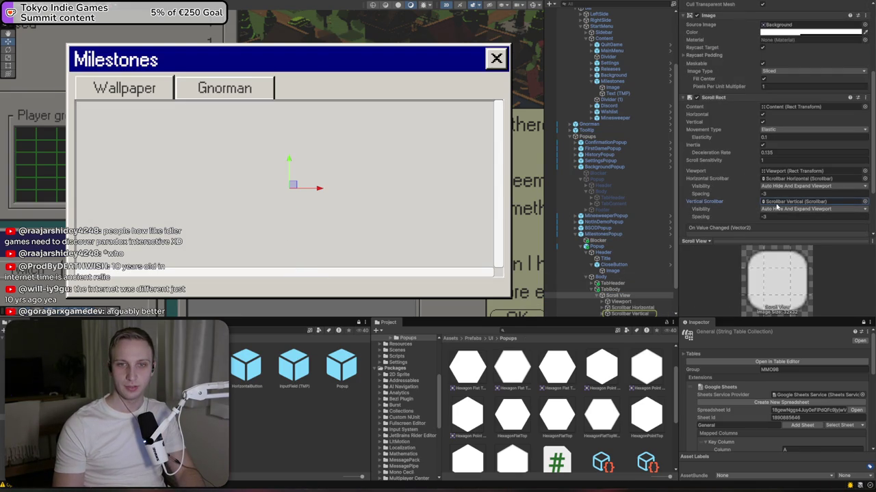
key(Delete)
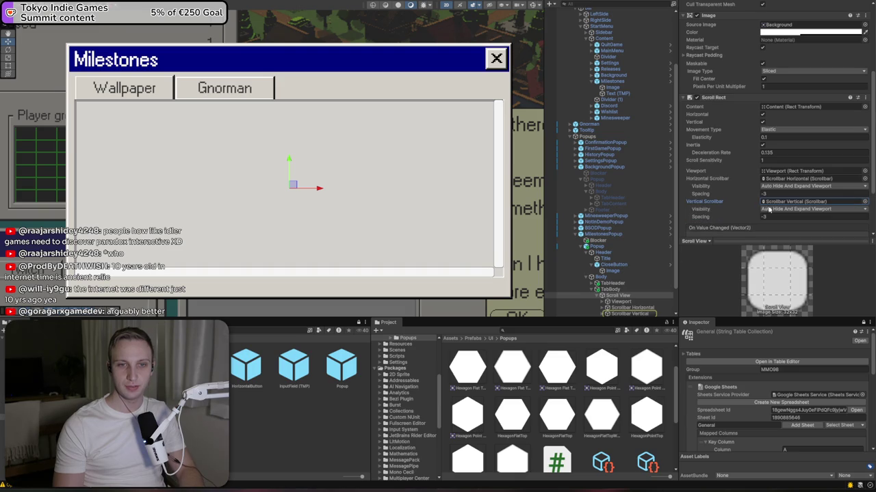
click(632, 308)
click(639, 308)
key(Delete)
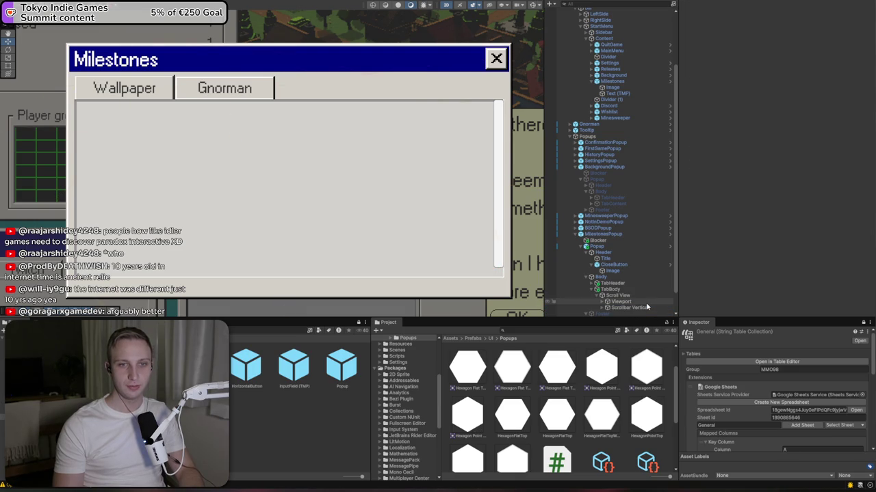
click(640, 301)
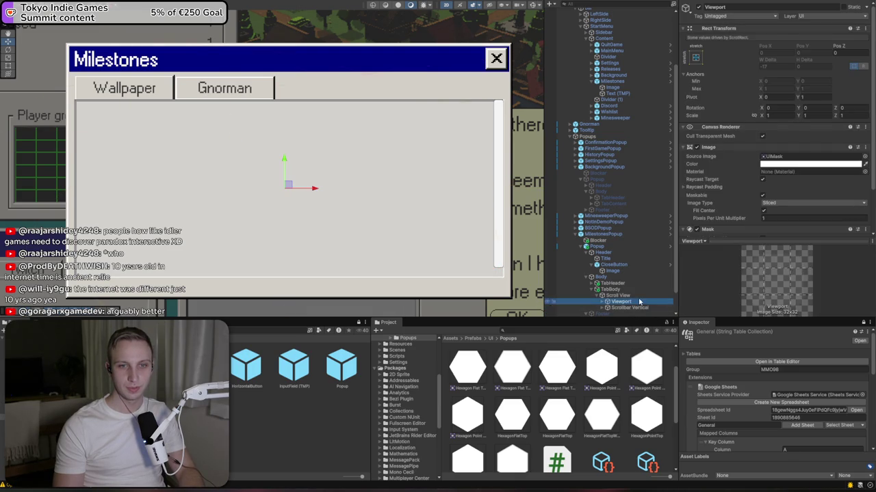
click(619, 295)
scroll(802, 213, down, 5)
click(781, 138)
click(783, 144)
key(Delete)
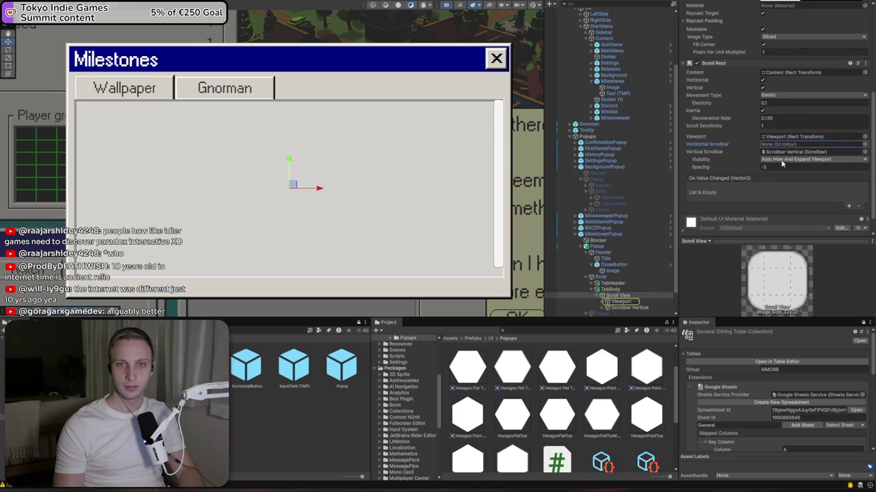
- Set the Scroll View background's alpha to 0 and its Source Image to None
scroll(344, 172, up, 2)
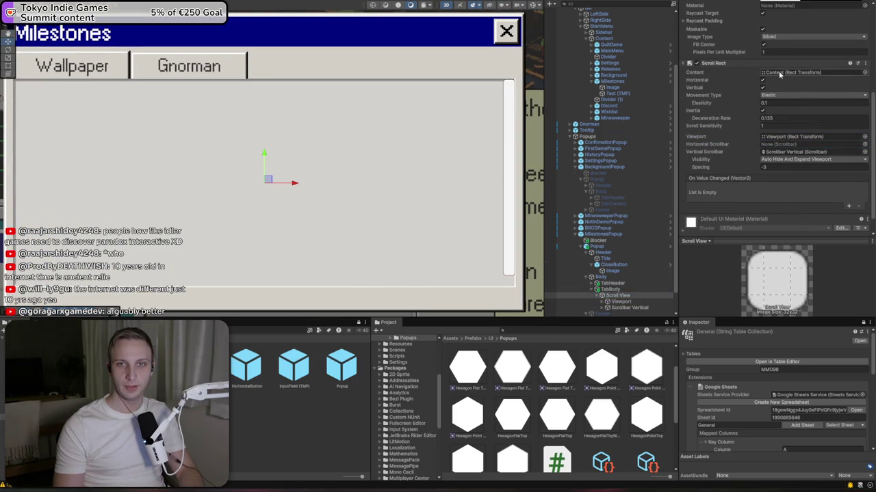
scroll(779, 77, up, 3)
key(Delete)
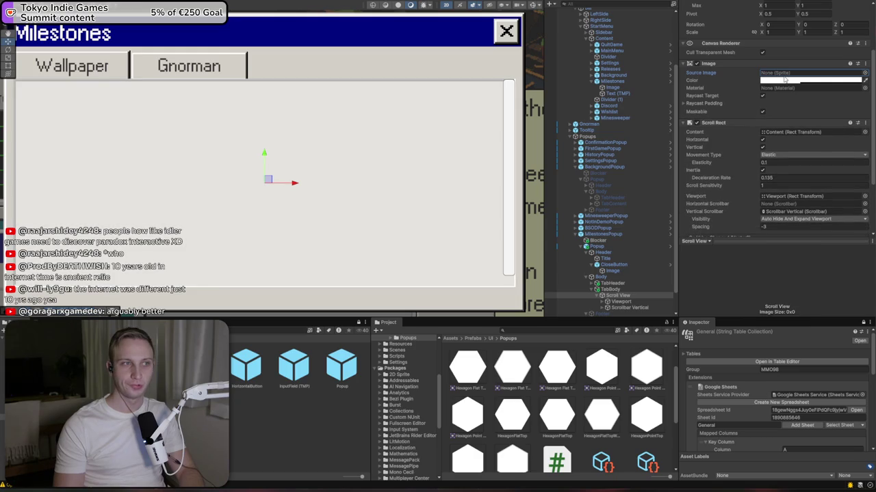
key(ctrl+z)
click(793, 80)
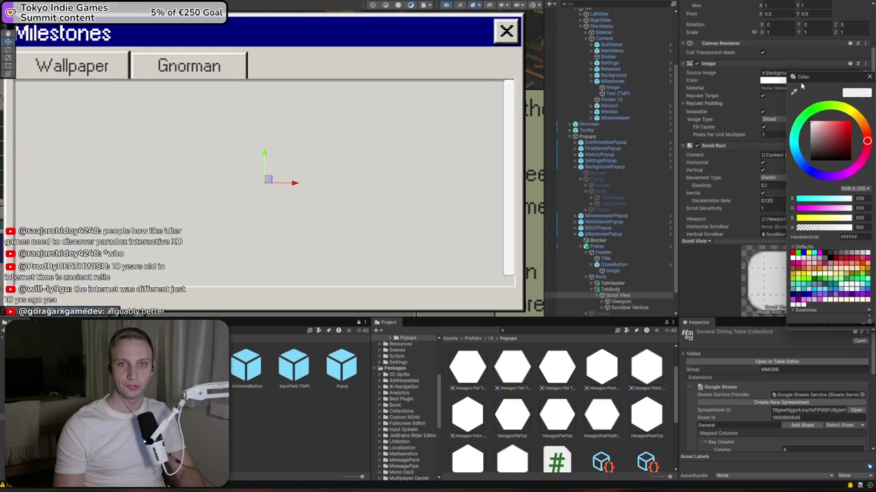
drag(788, 236, 660, 231)
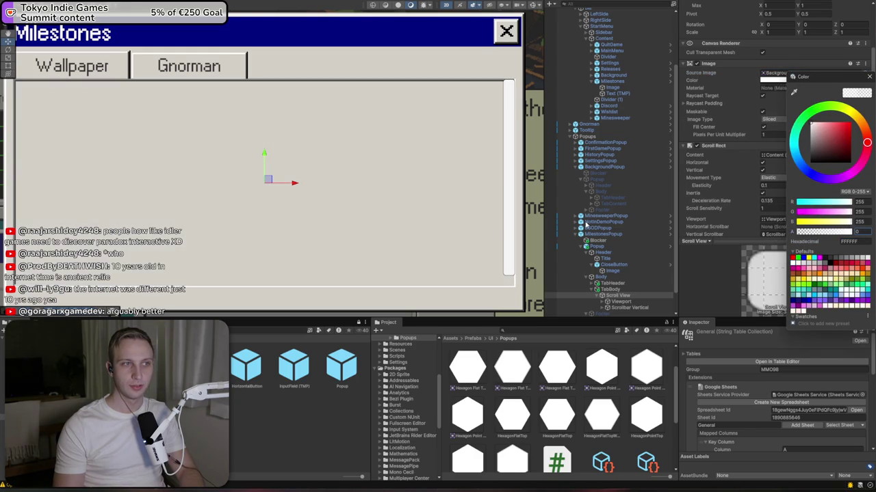
click(870, 77)
click(808, 73)
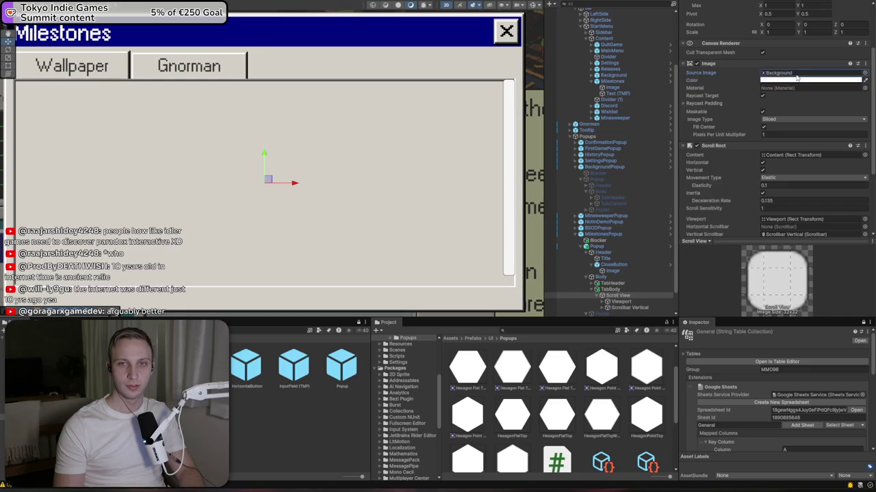
key(Delete)
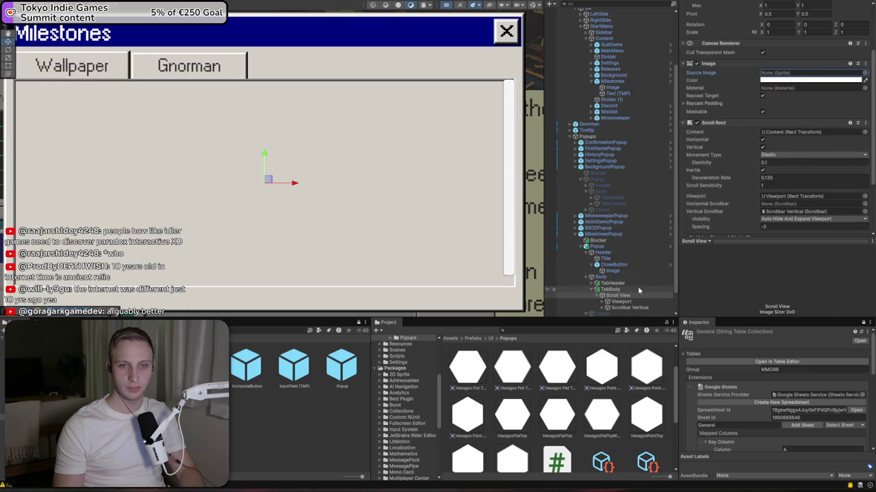
click(628, 308)
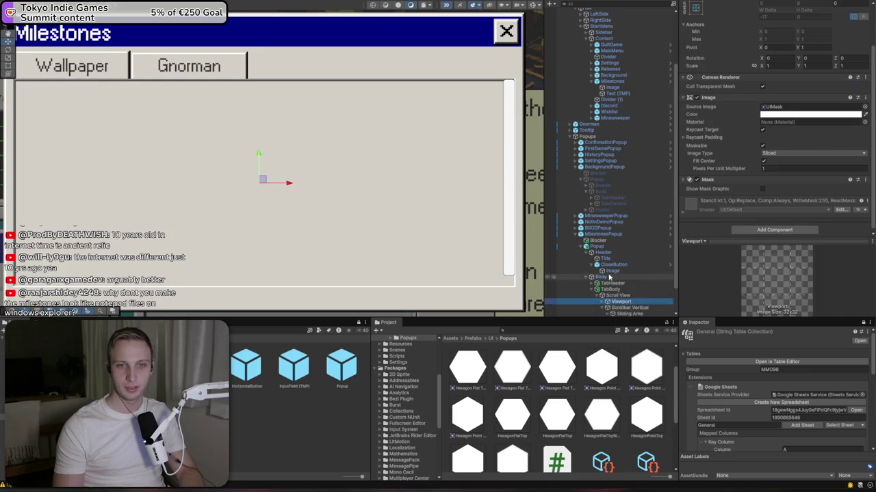
- Preview 'butt' sprites for the vertical scrollbar, then cancel without changing it
scroll(616, 280, down, 2)
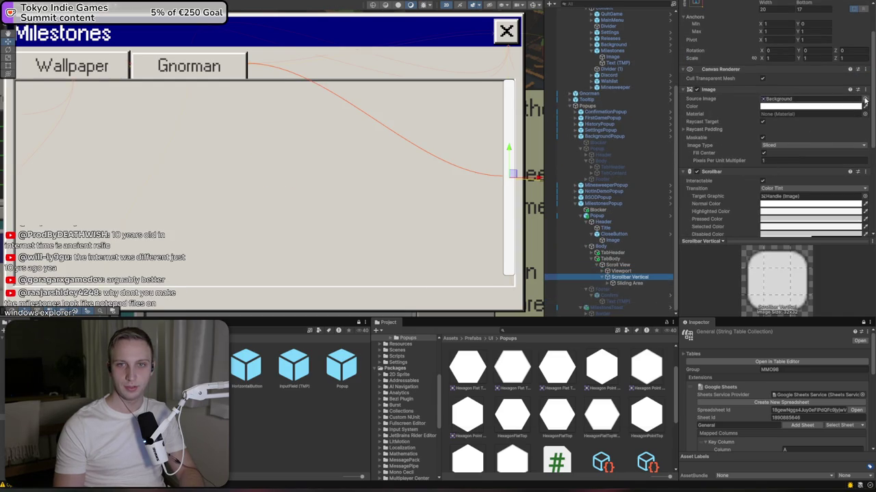
click(865, 102)
text(scr)
key(BackSpace)
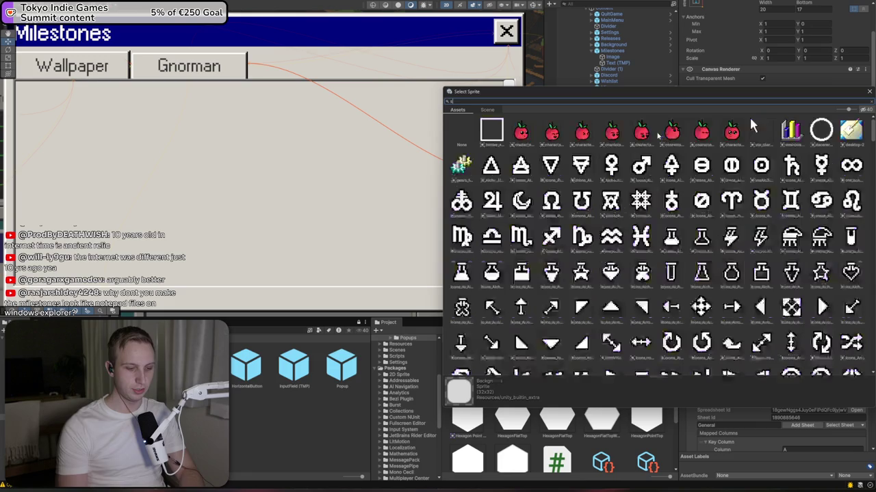
text(butt)
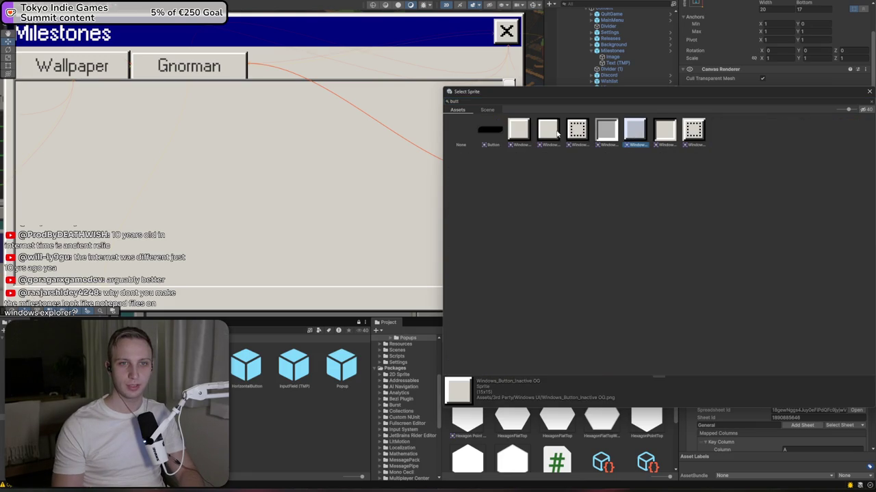
click(521, 132)
mouse_move(538, 97)
mouse_down()
mouse_move(437, 208)
mouse_move(417, 265)
mouse_up()
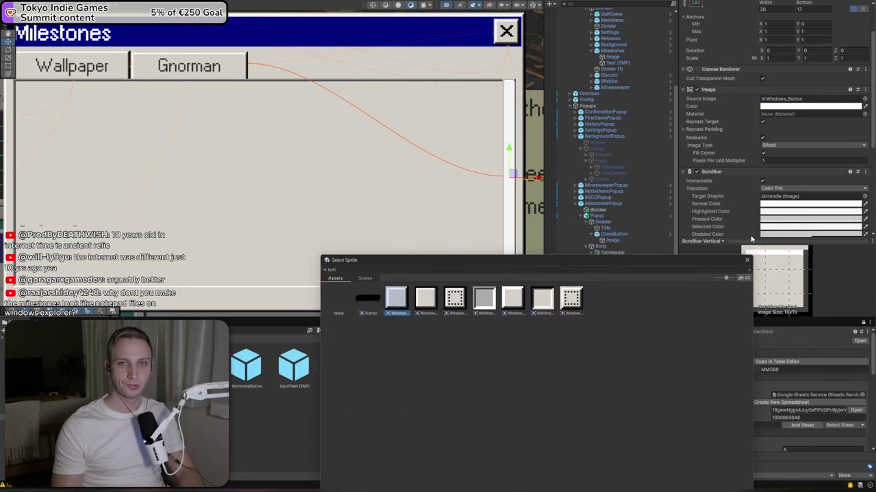
key(Escape)
- Apply the Windows_Button sprite to the Sliding Area's Handle
click(628, 283)
click(612, 284)
click(627, 289)
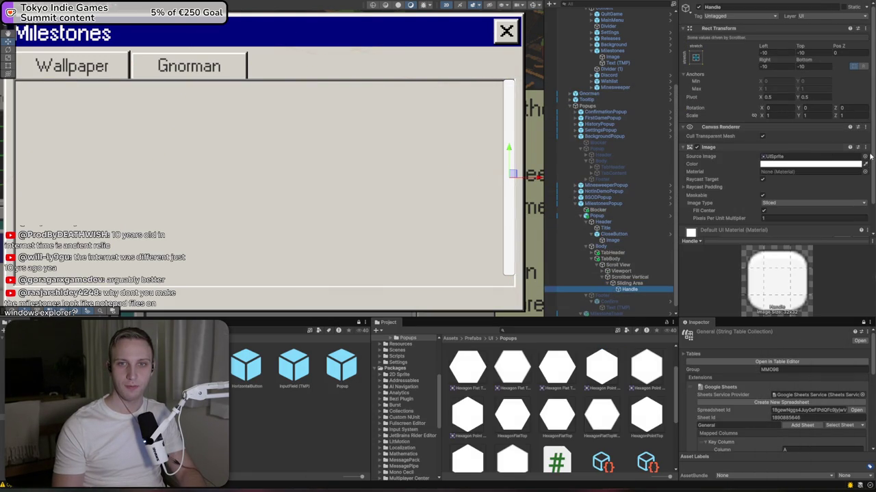
click(864, 156)
text(butt)
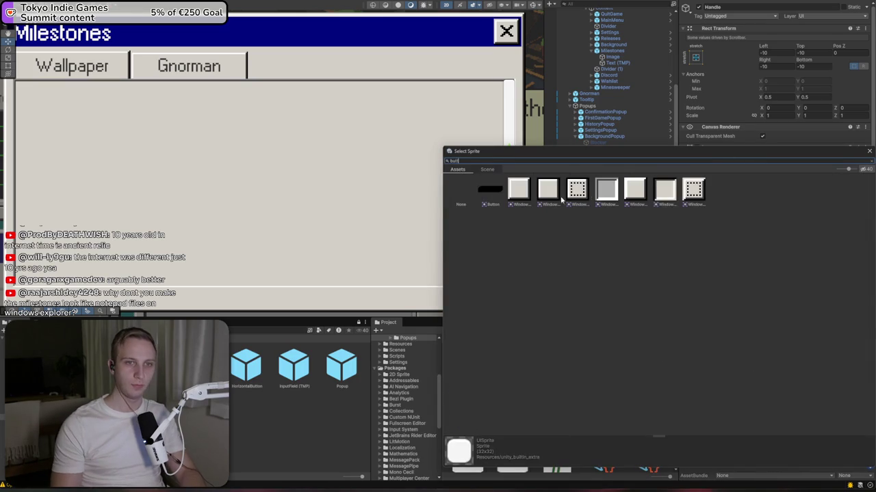
double_click(524, 191)
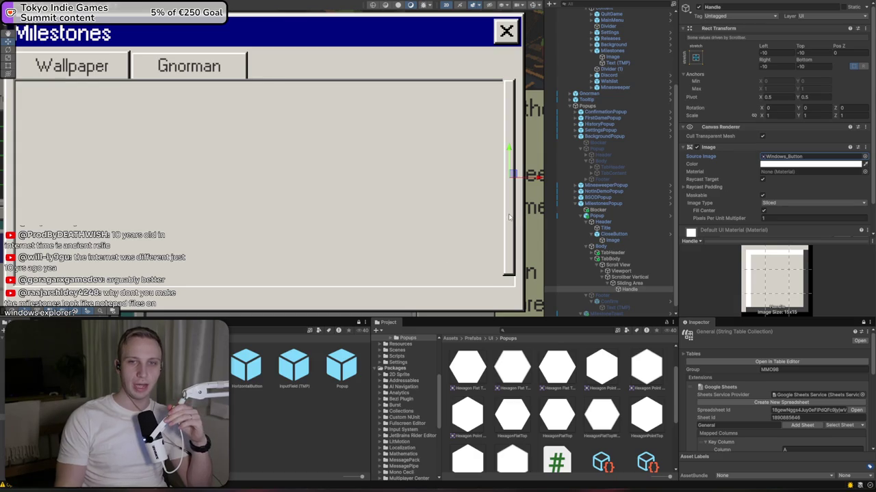
click(643, 277)
scroll(844, 164, down, 8)
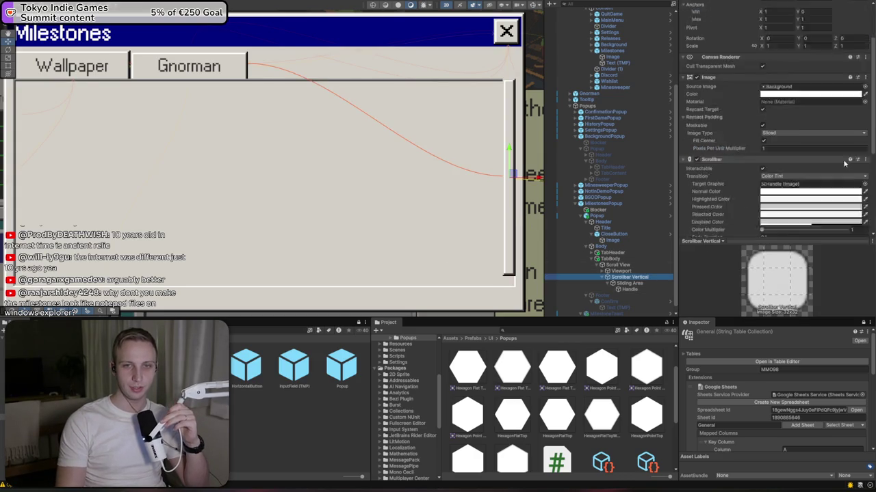